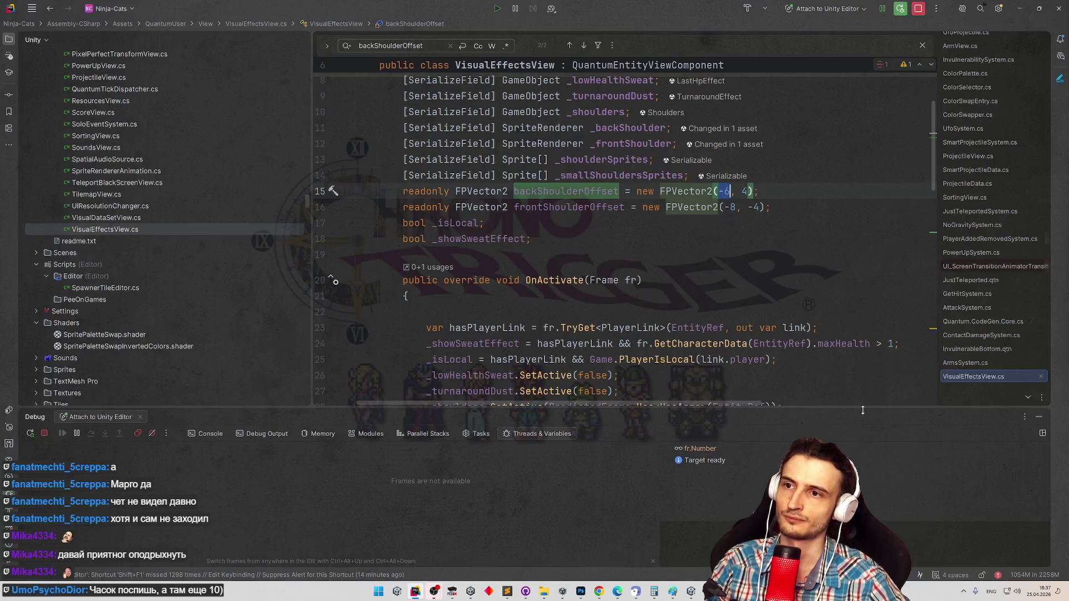
Edit line 15 of VisualEffectsView.cs so backShoulderOffset reads new FPVector2(-15, 4), then switch to Unity.
scroll(935, 177, "down", 10)
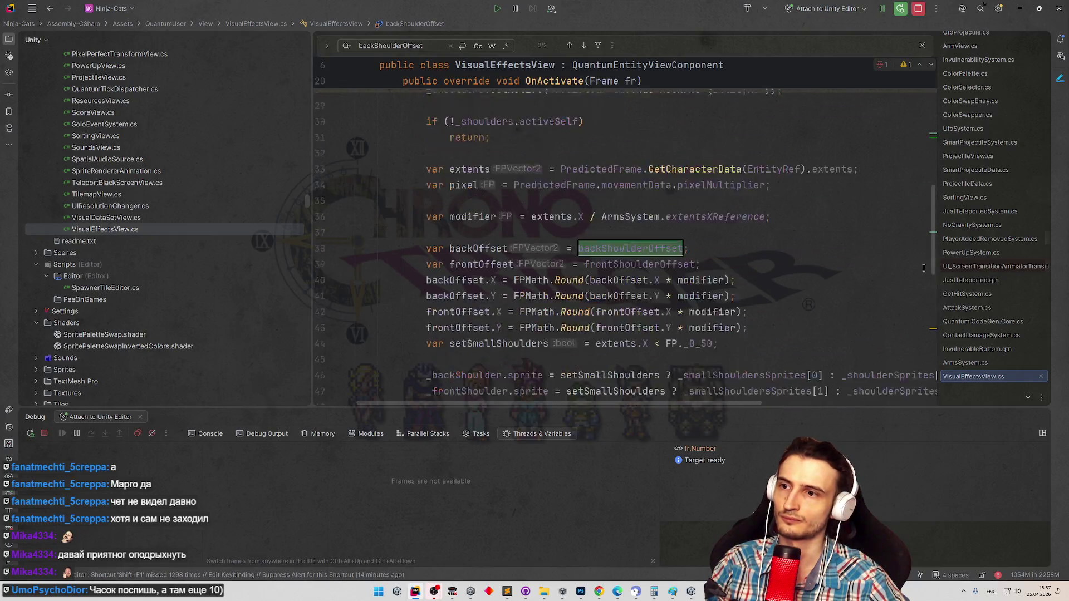
mouse_move(678, 402)
left_mouse_down()
mouse_move(850, 402)
mouse_move(708, 402)
left_mouse_up()
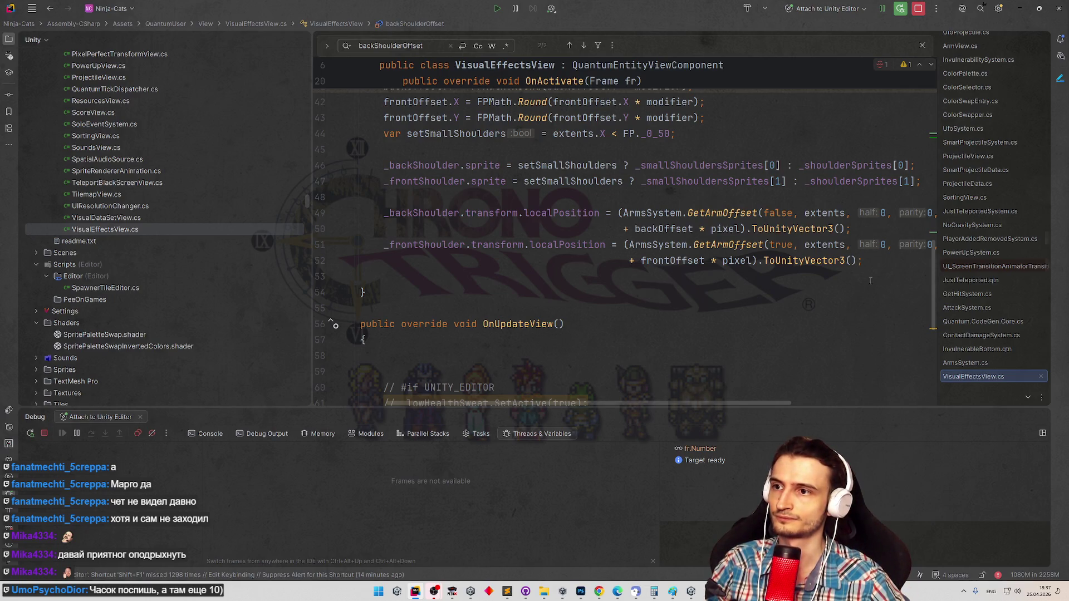
scroll(891, 223, "up", 10)
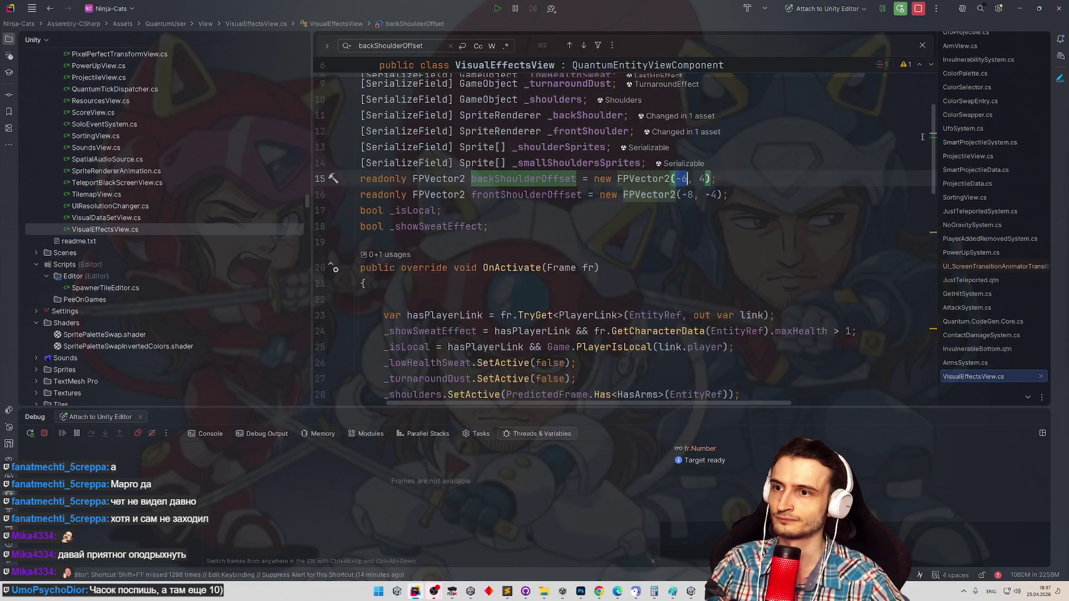
key("Down")
key("Down")
scroll(922, 137, "up", 1)
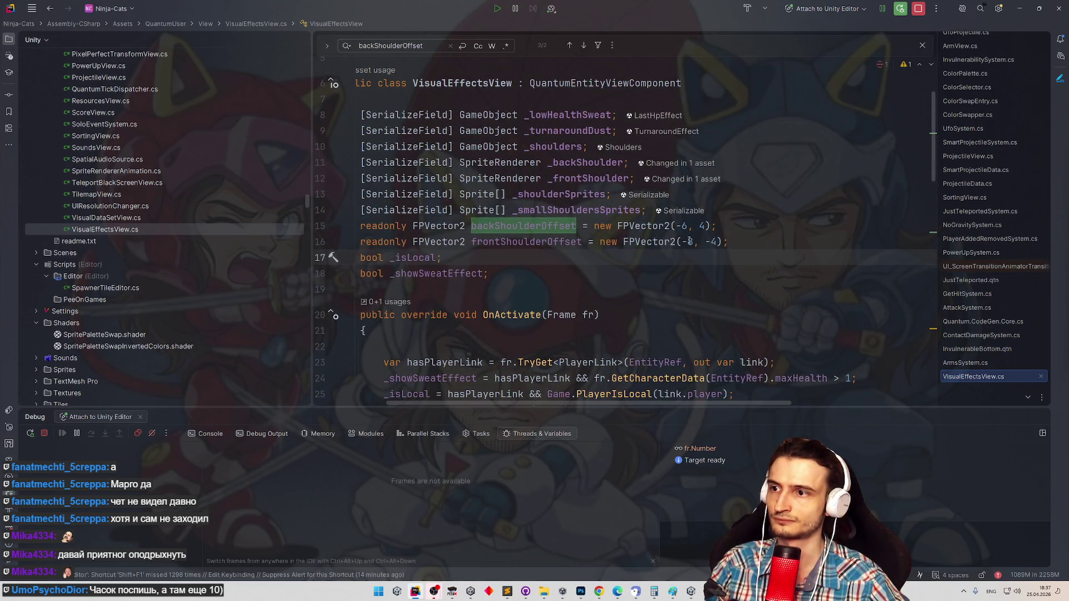
left_click(686, 225)
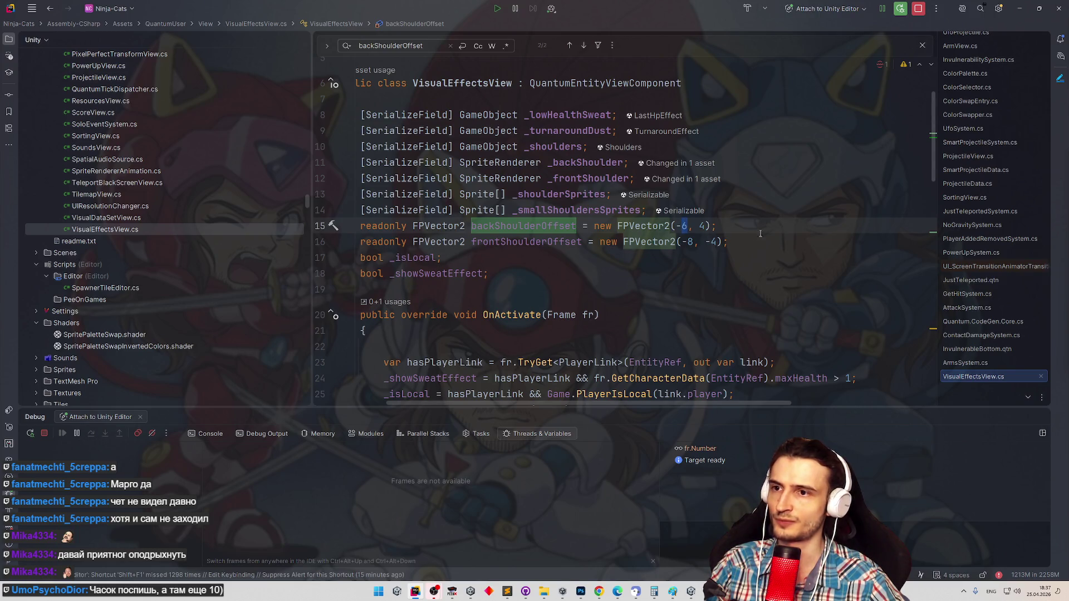
type("15")
key("Up")
key("Up")
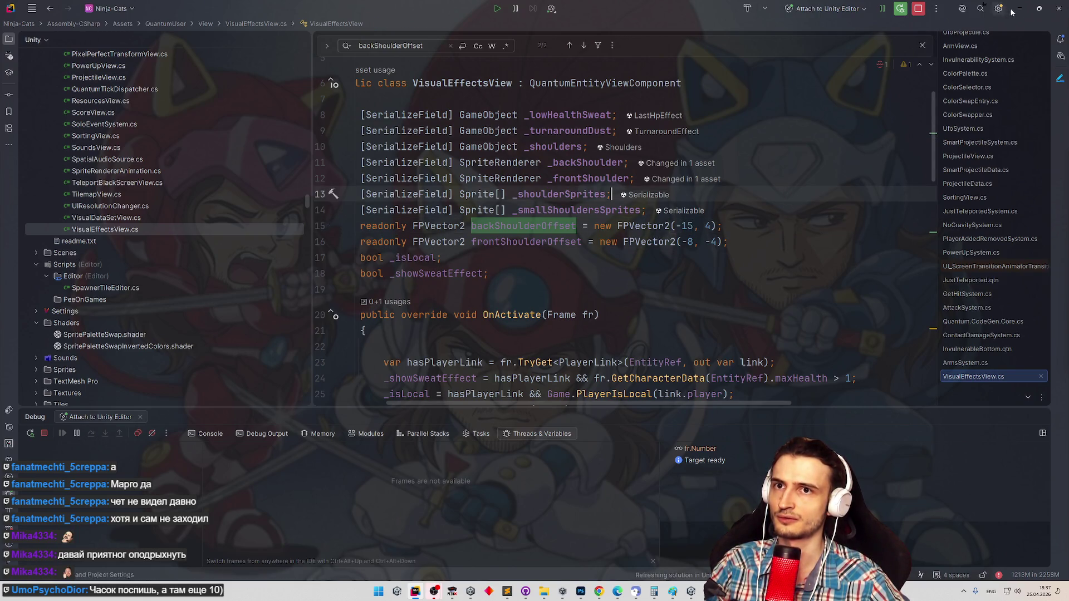
left_click(1018, 9)
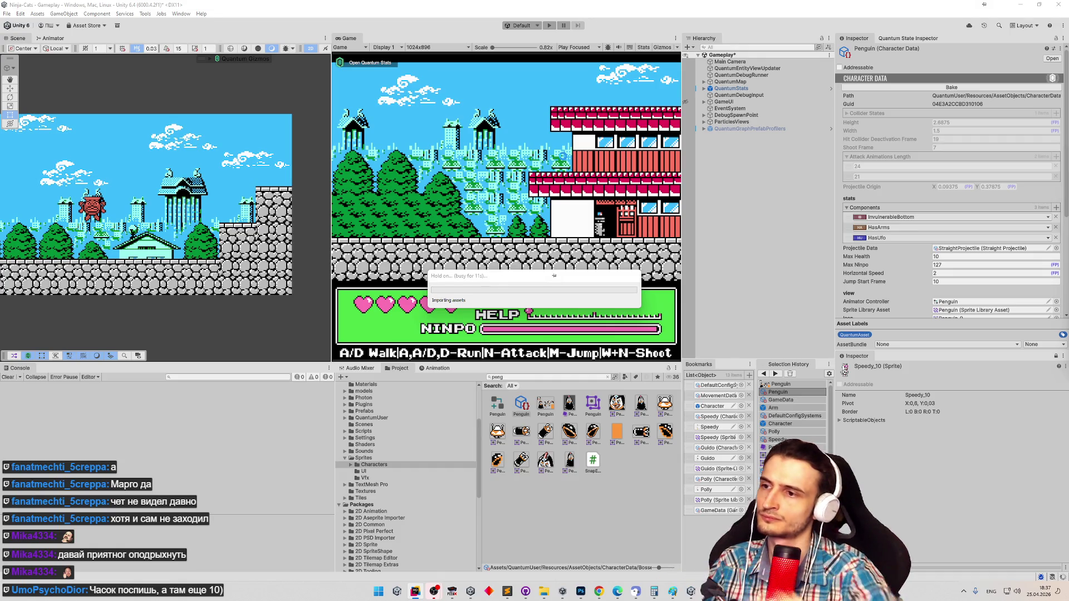
Return to Unity and start the level with the pink cat.
left_click(408, 593)
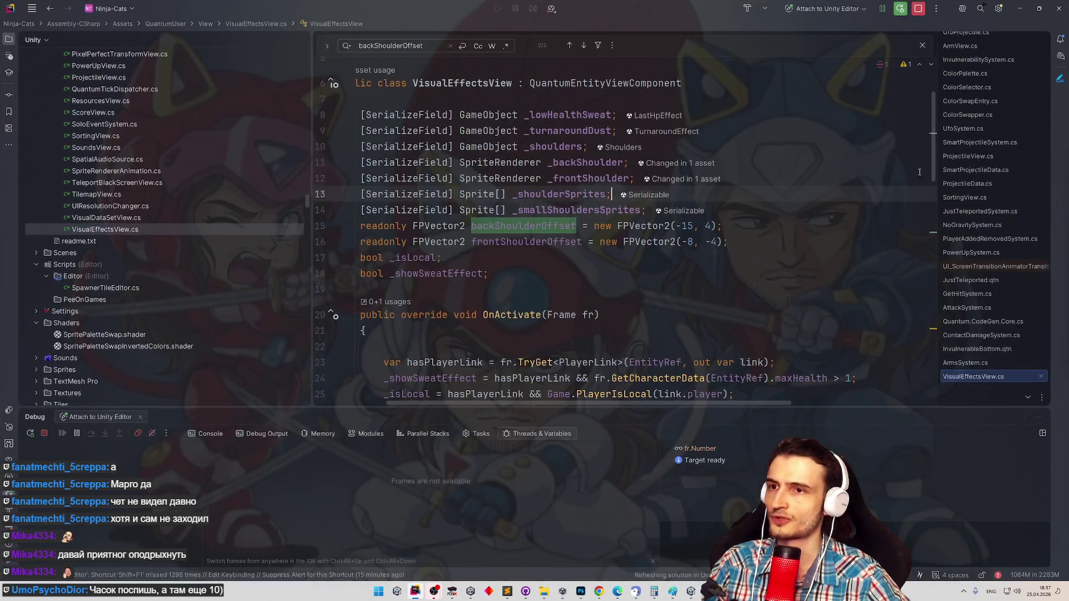
left_click(1019, 9)
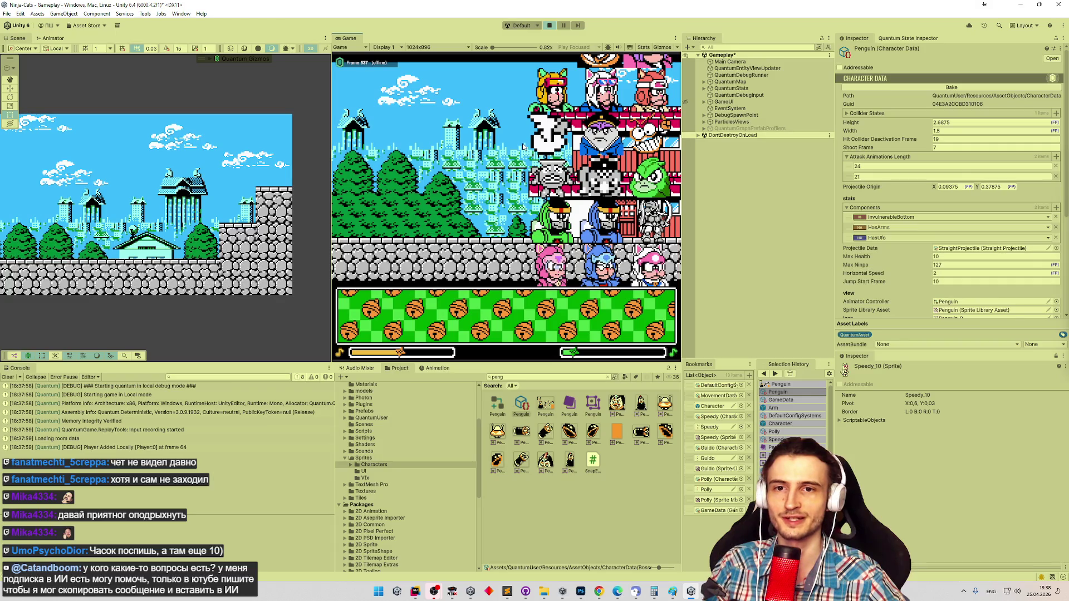
left_click(639, 283)
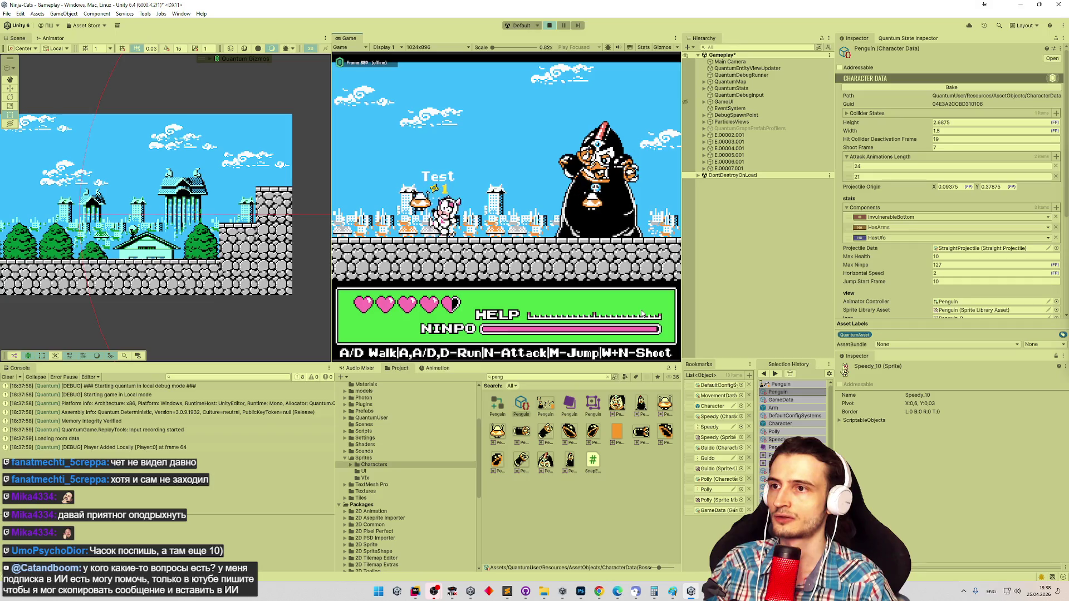
Move and jump around the penguin boss, then stop play mode and go back to Rider.
key("a")
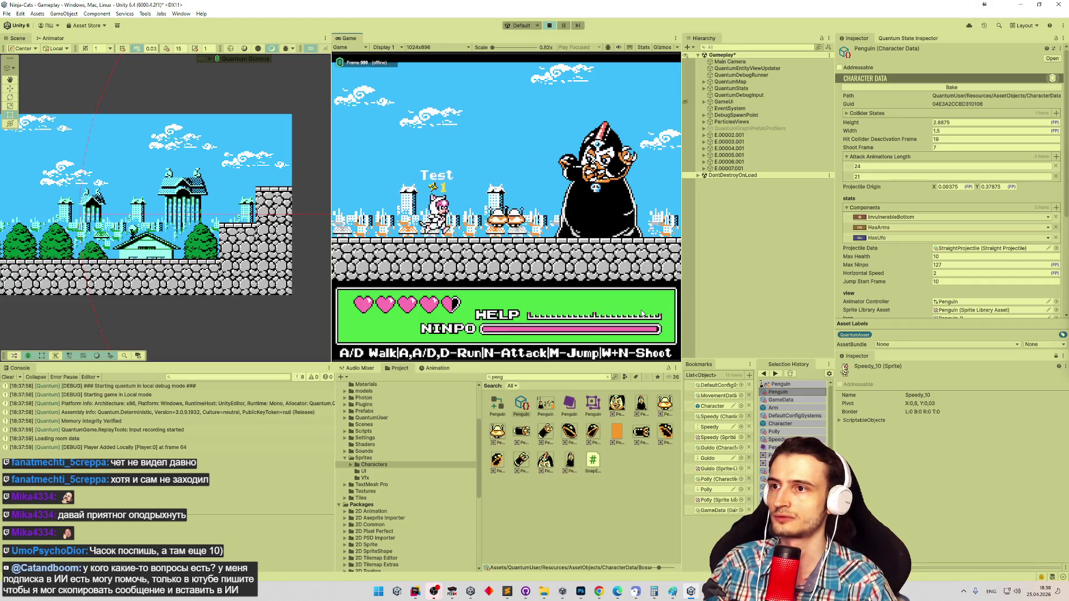
key("m")
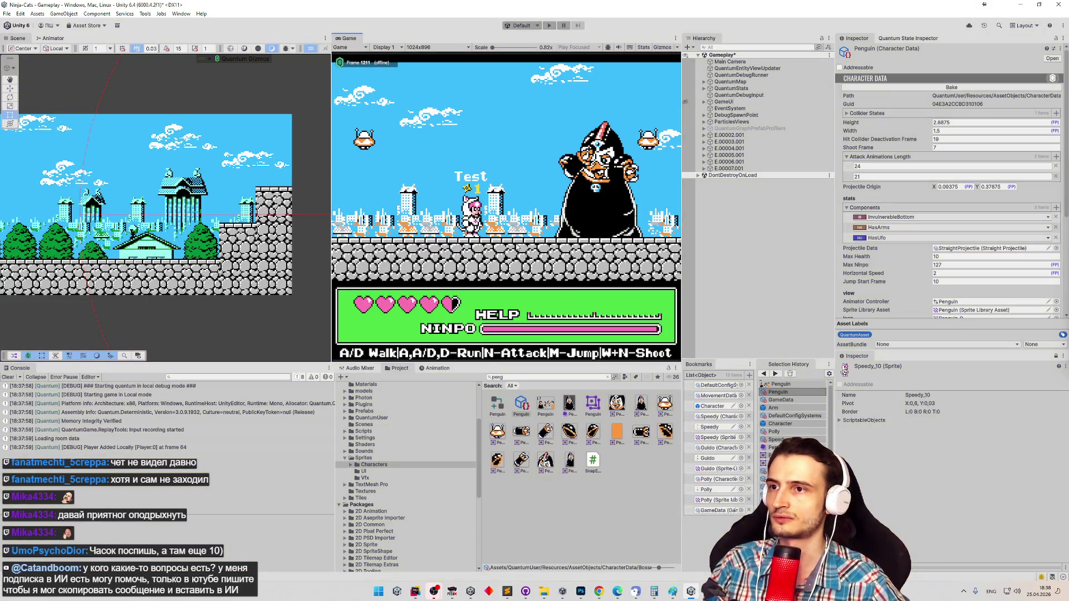
key("ctrl+p")
key("alt+Tab")
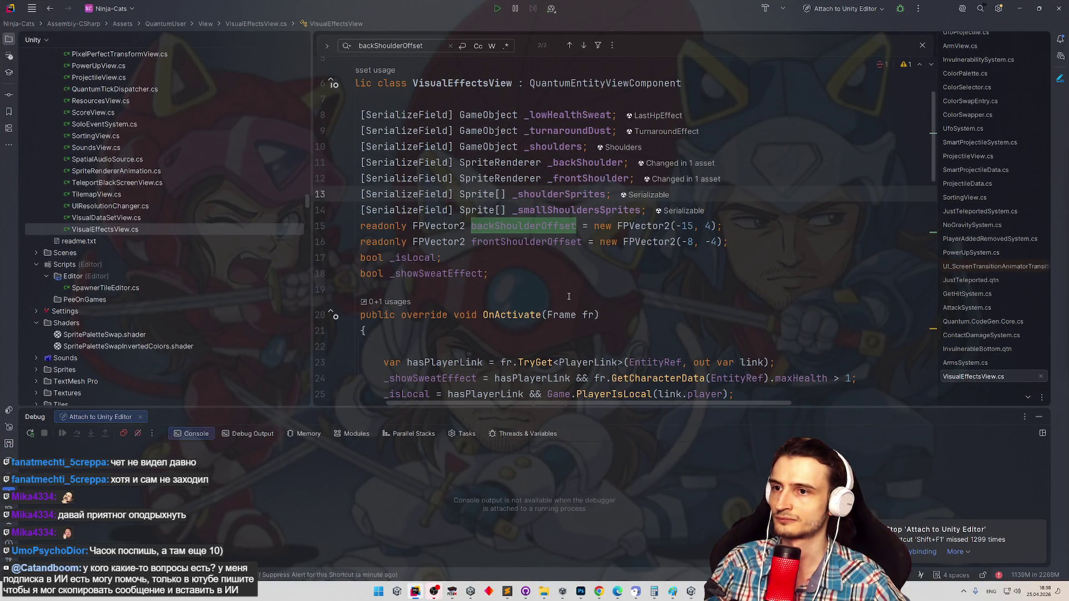
Run the game and snip the area around the penguin boss.
left_click(408, 591)
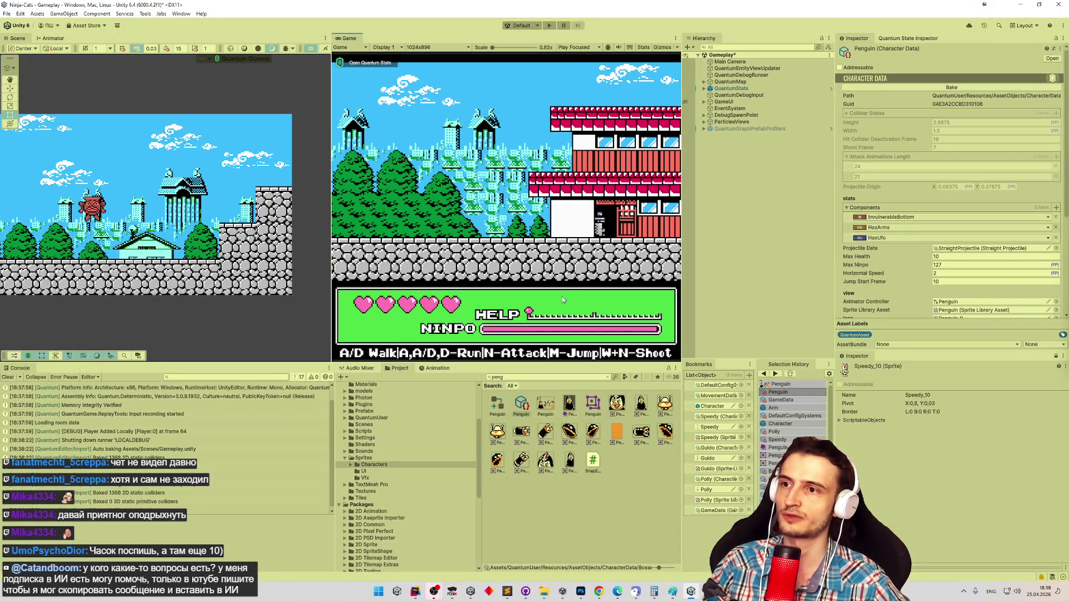
key("ctrl+p")
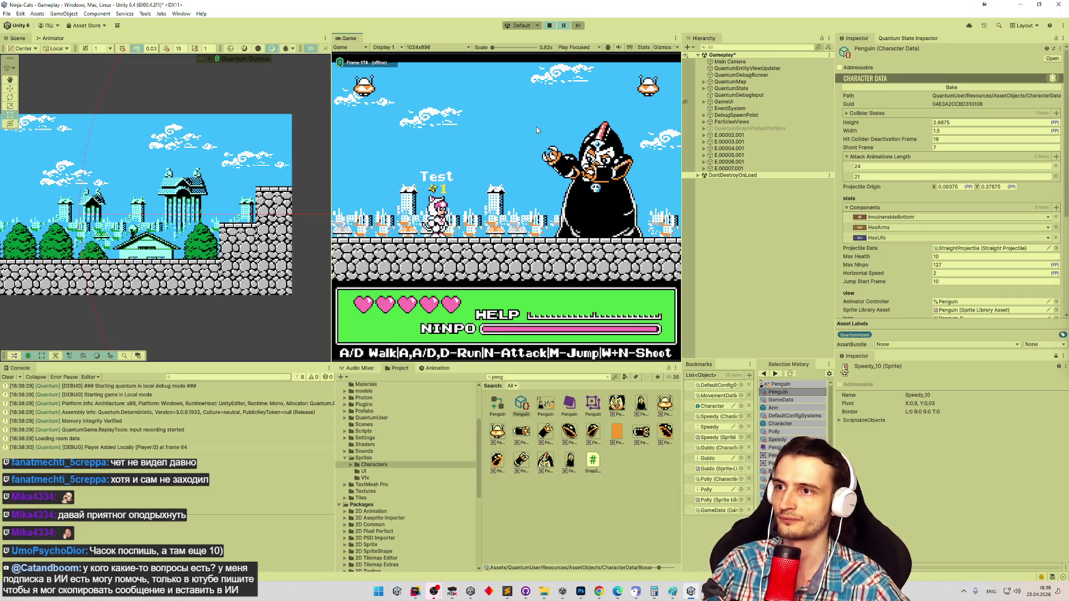
key("super+shift+s")
left_click_drag(513, 102, 678, 268)
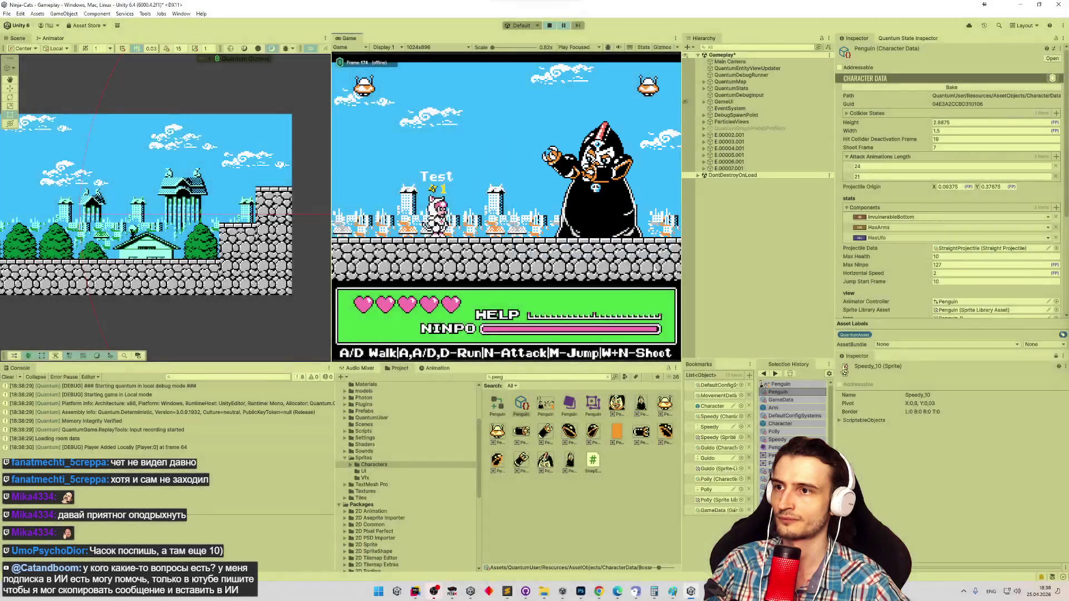
Set the Game view to Nes (256x224), snip the boss again, and bring up the penguin sprite sheet.
left_click(450, 45)
key("Escape")
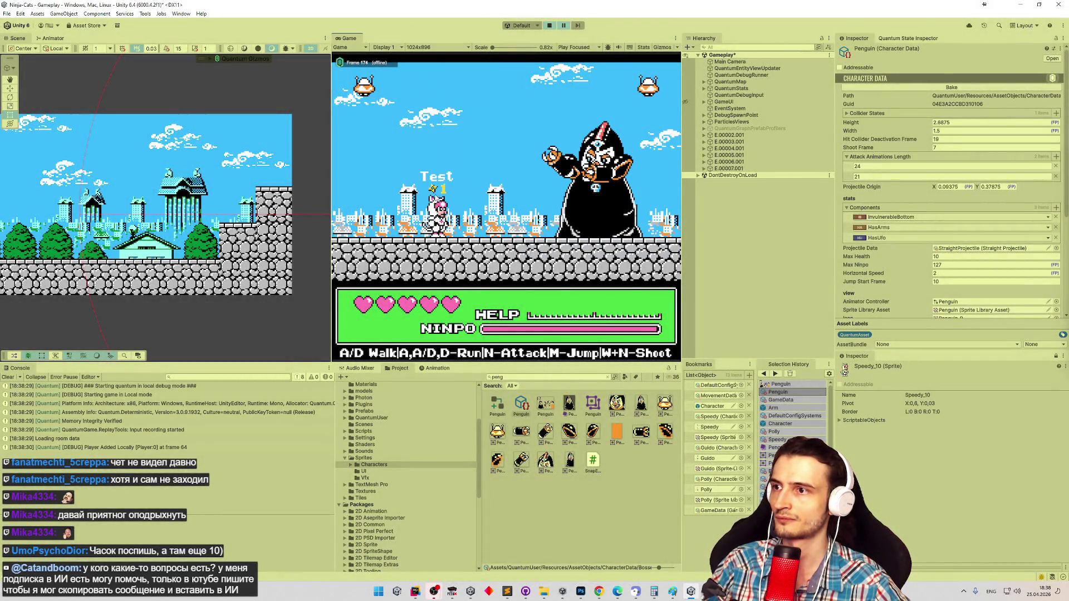
left_click(434, 47)
left_click(448, 195)
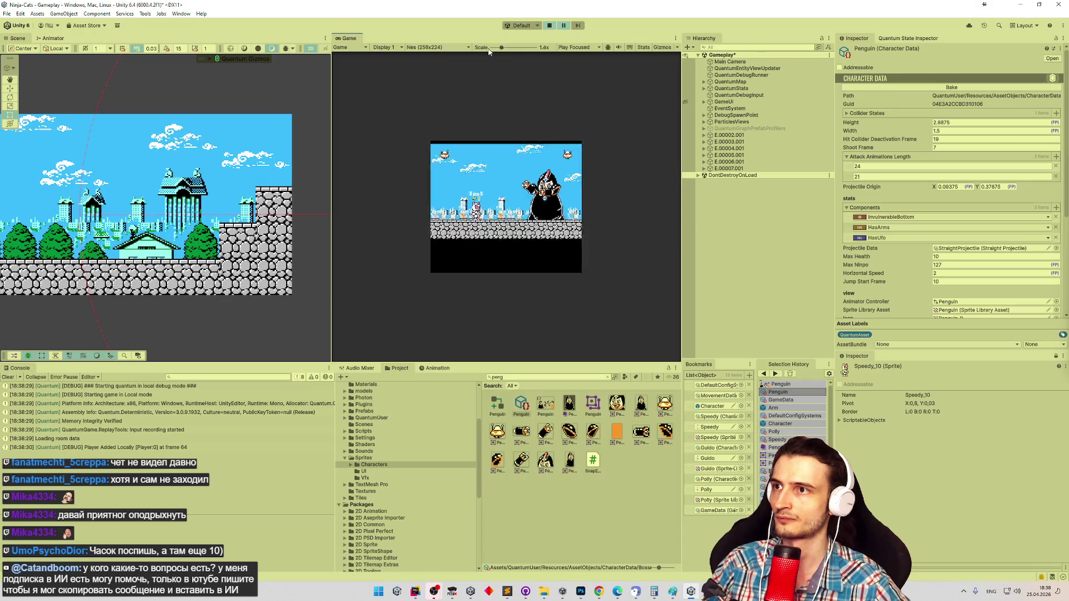
key("super+shift+s")
left_click_drag(453, 161, 559, 254)
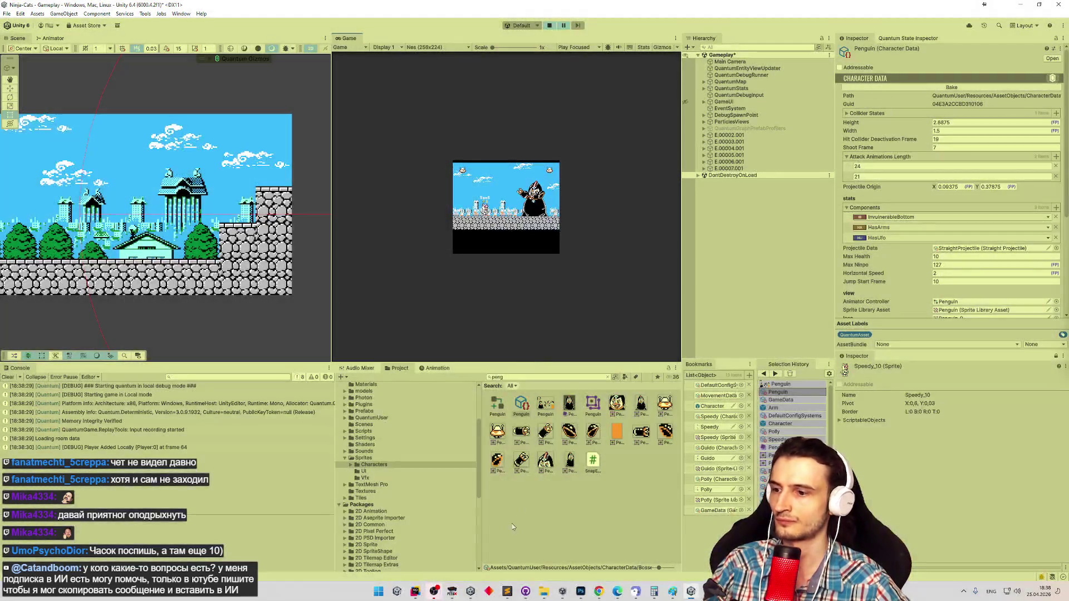
left_click(580, 591)
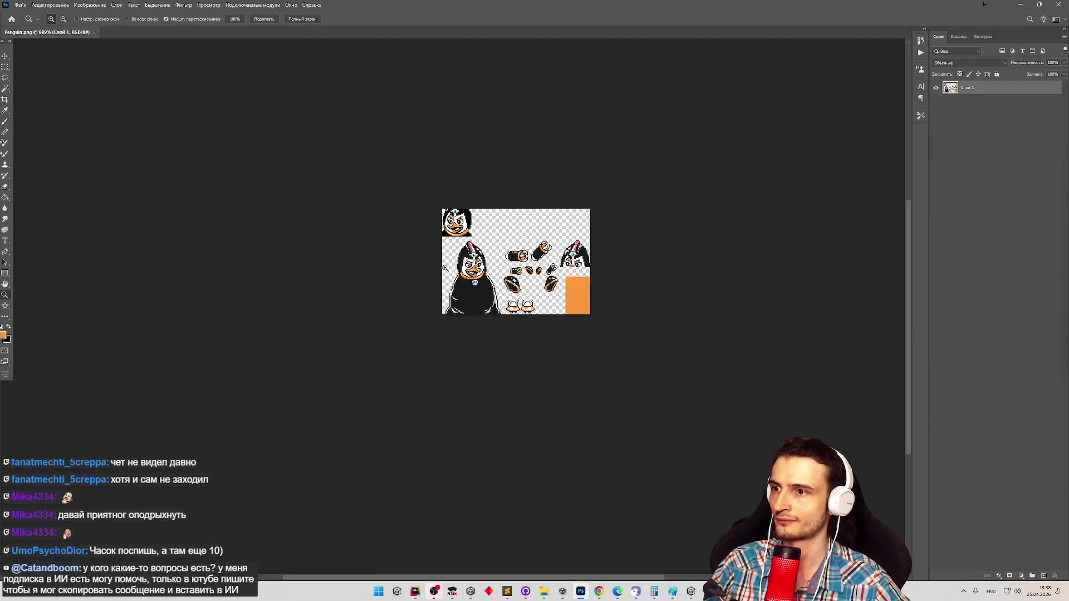
Start a new Photoshop document and cancel it.
left_click(20, 4)
left_click(33, 13)
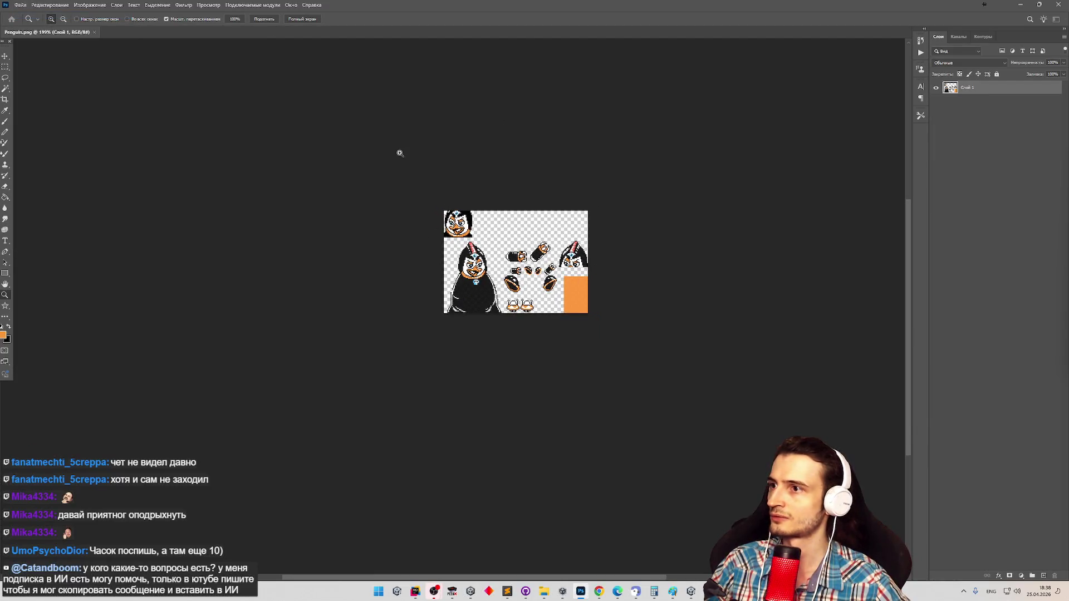
left_click(791, 383)
Go to the snaps screenshot folder in File Explorer and open the first PNG.
left_click(543, 591)
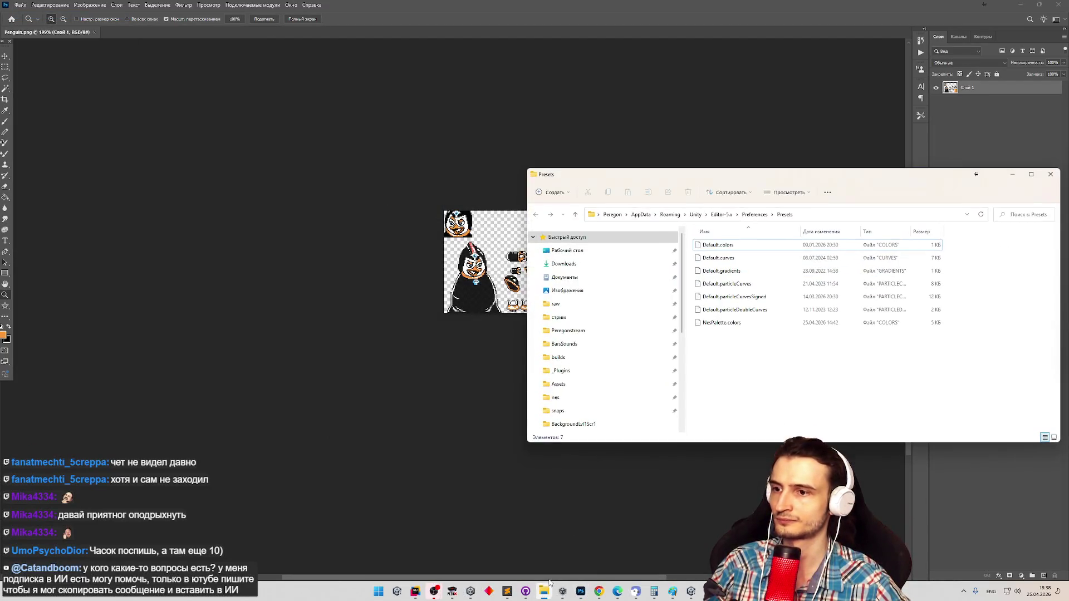
left_click(557, 411)
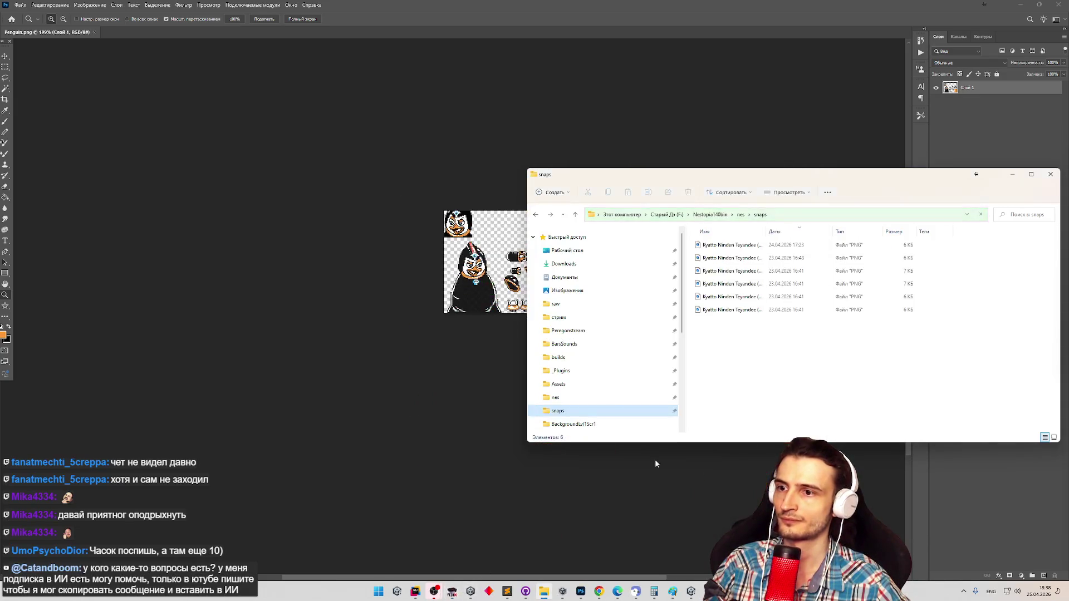
left_click(692, 591)
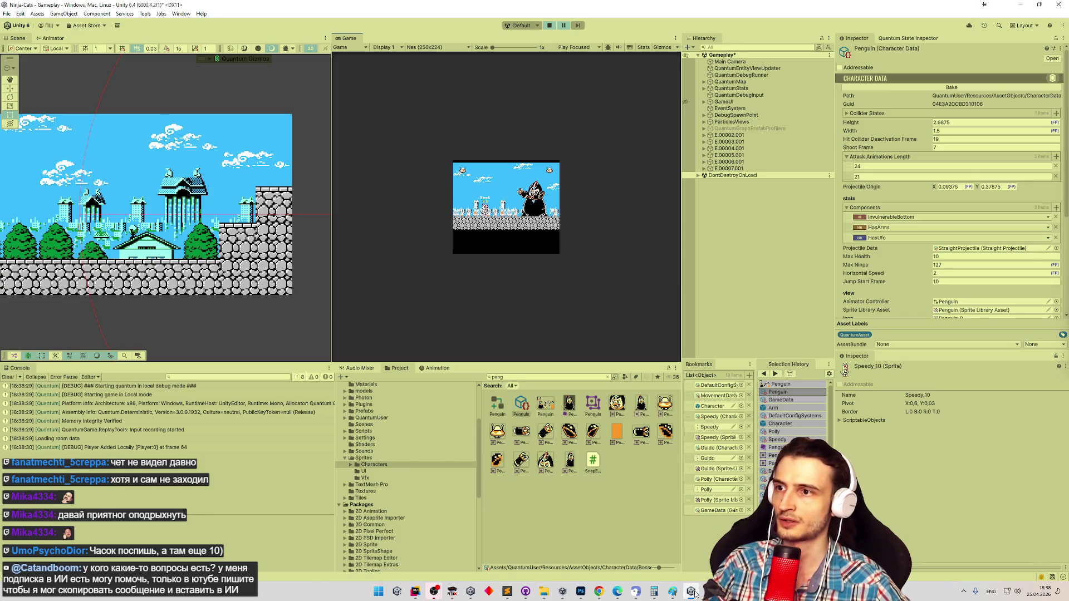
left_click(692, 592)
left_click(771, 346)
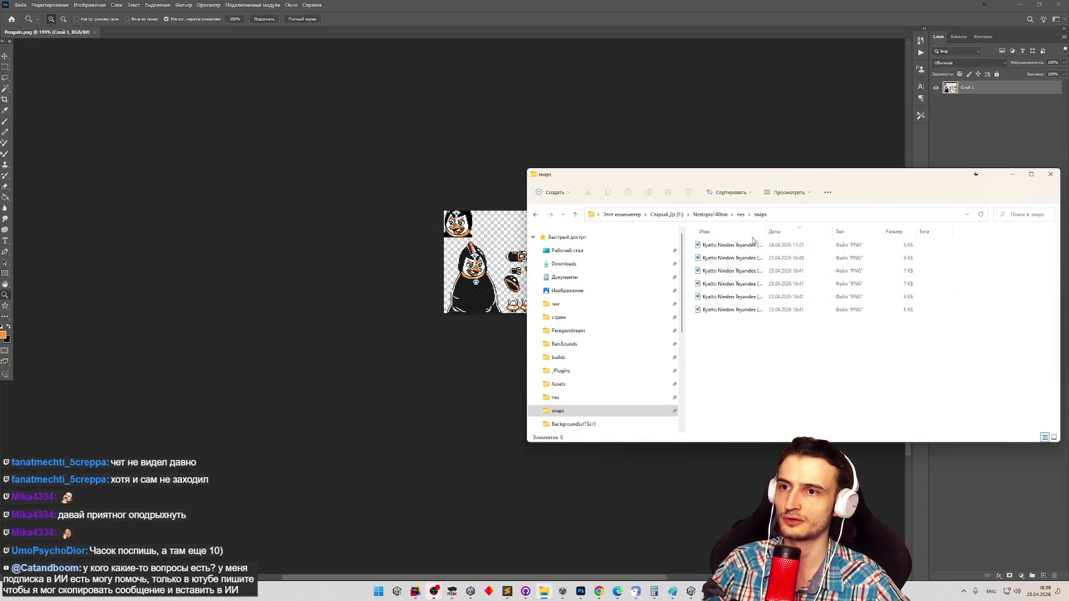
double_click(739, 251)
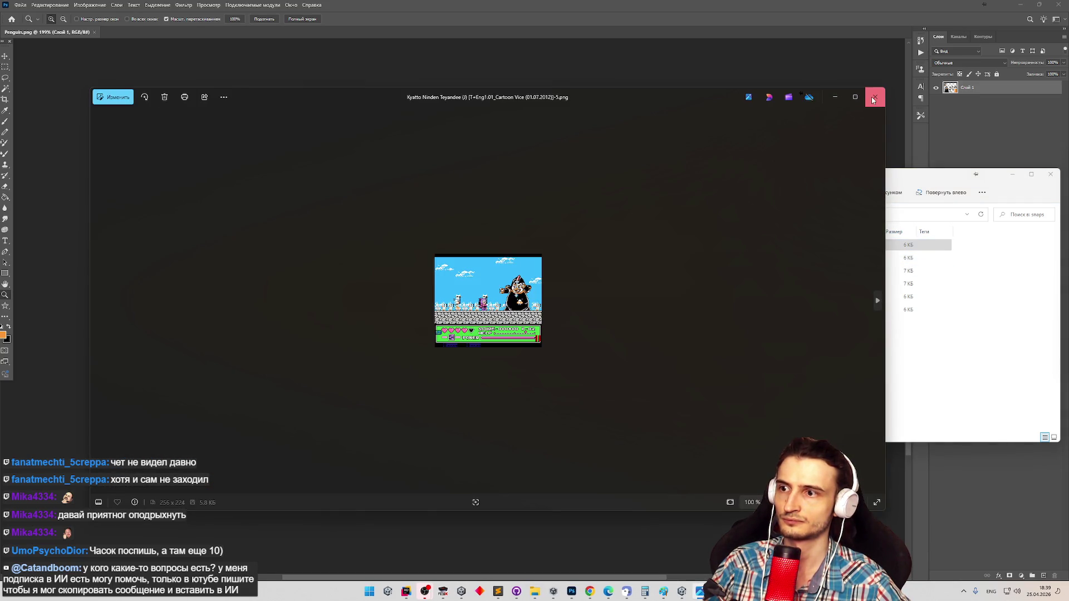
View each snaps PNG in Photos in turn, closing each one, to find the penguin boss shot.
left_click(875, 97)
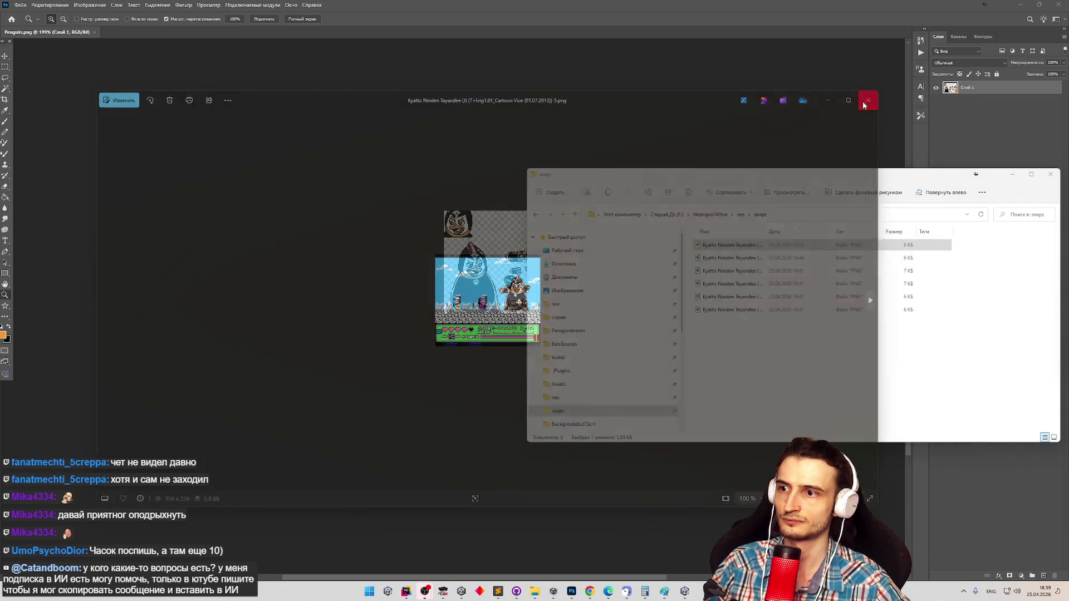
left_click(718, 259)
double_click(718, 260)
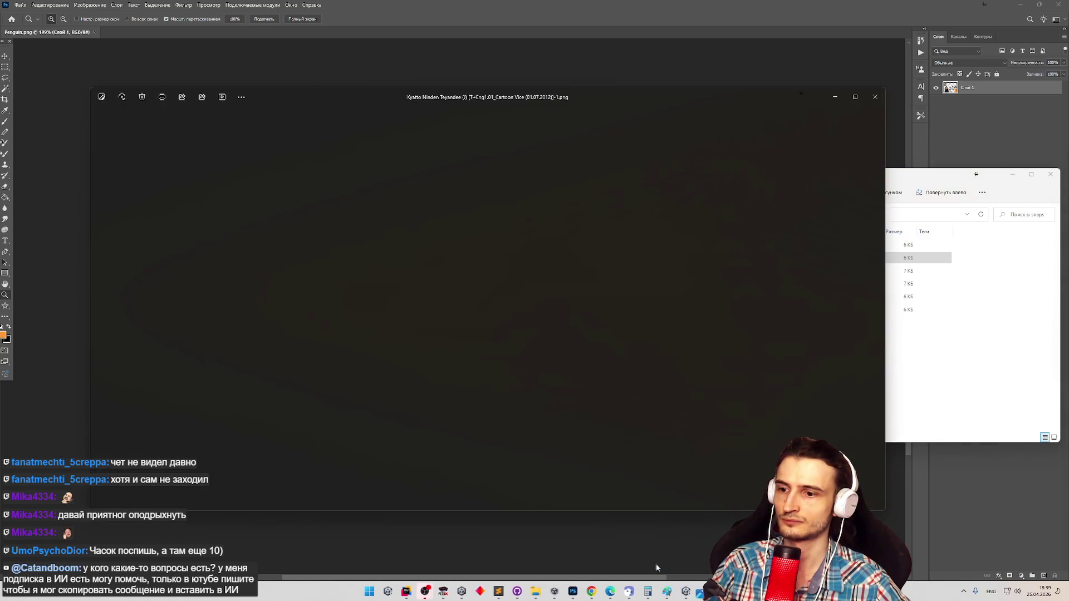
left_click(681, 593)
left_click(681, 593)
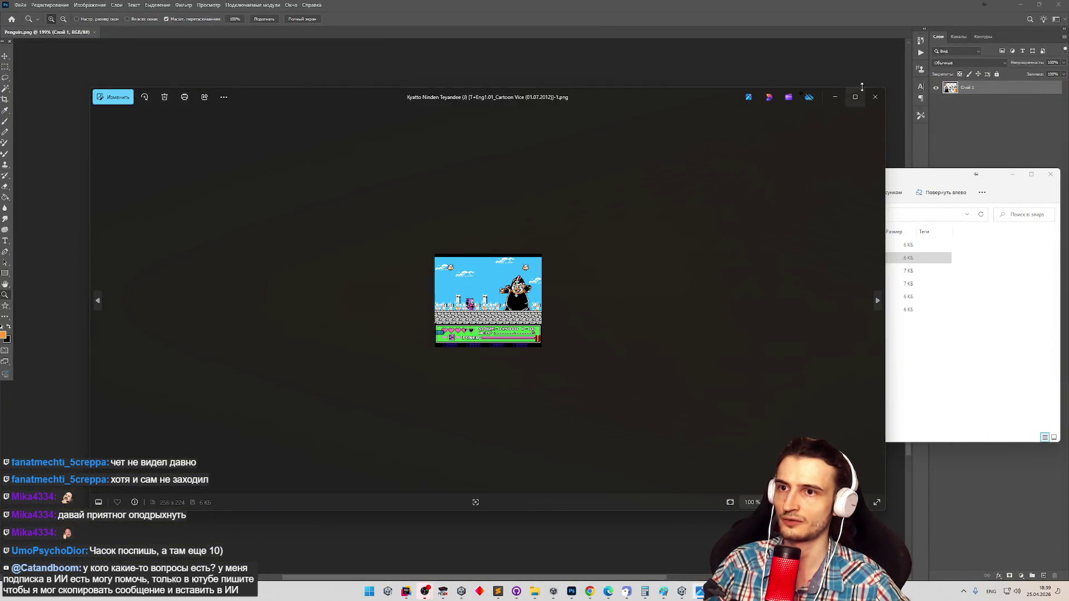
left_click(875, 97)
double_click(729, 271)
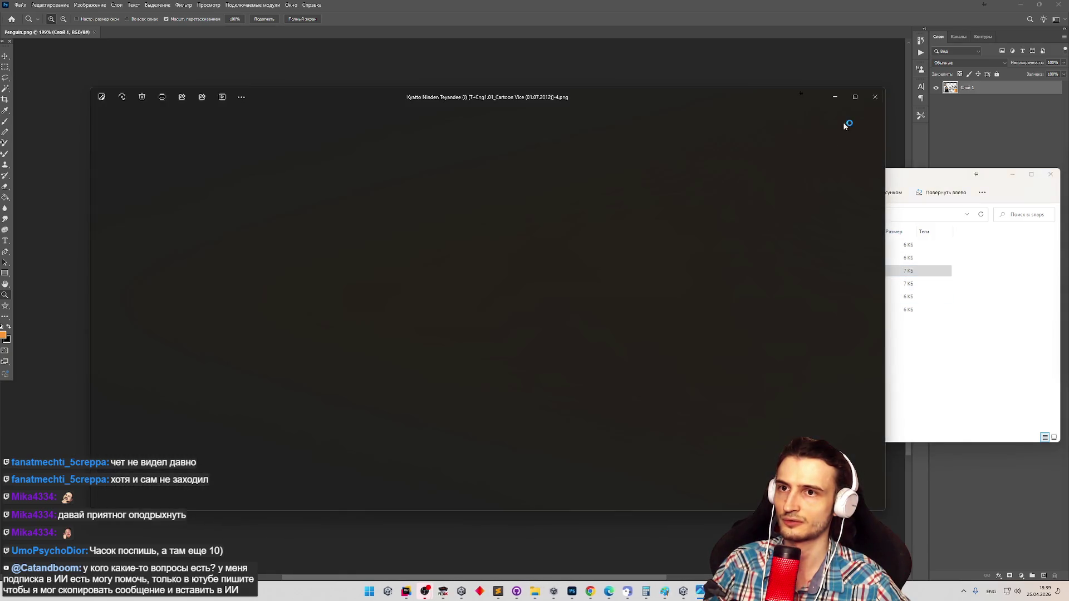
left_click(875, 99)
double_click(746, 283)
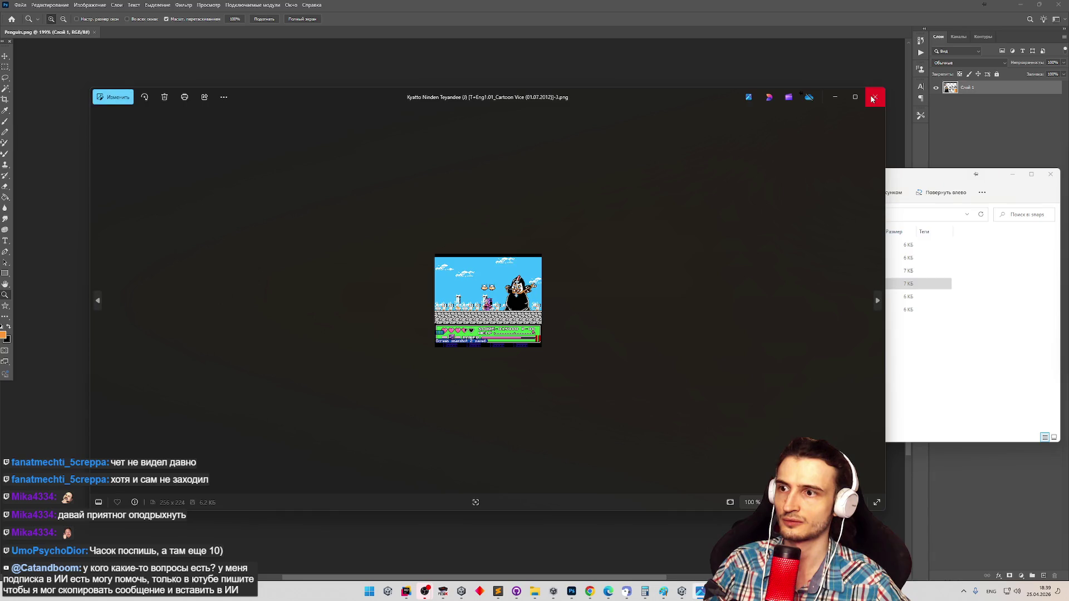
left_click(872, 98)
double_click(736, 296)
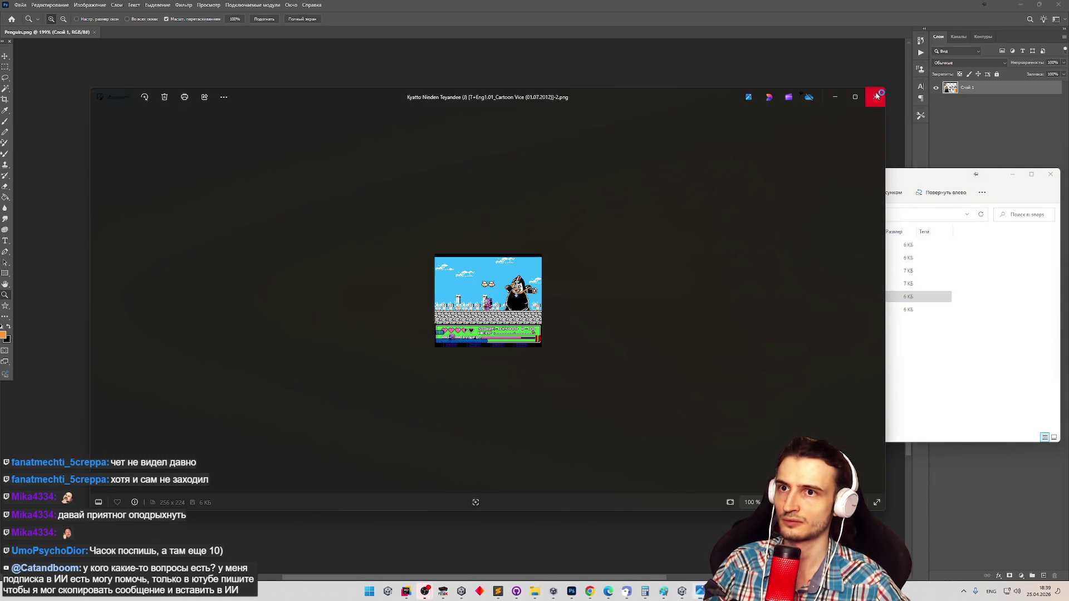
left_click(877, 96)
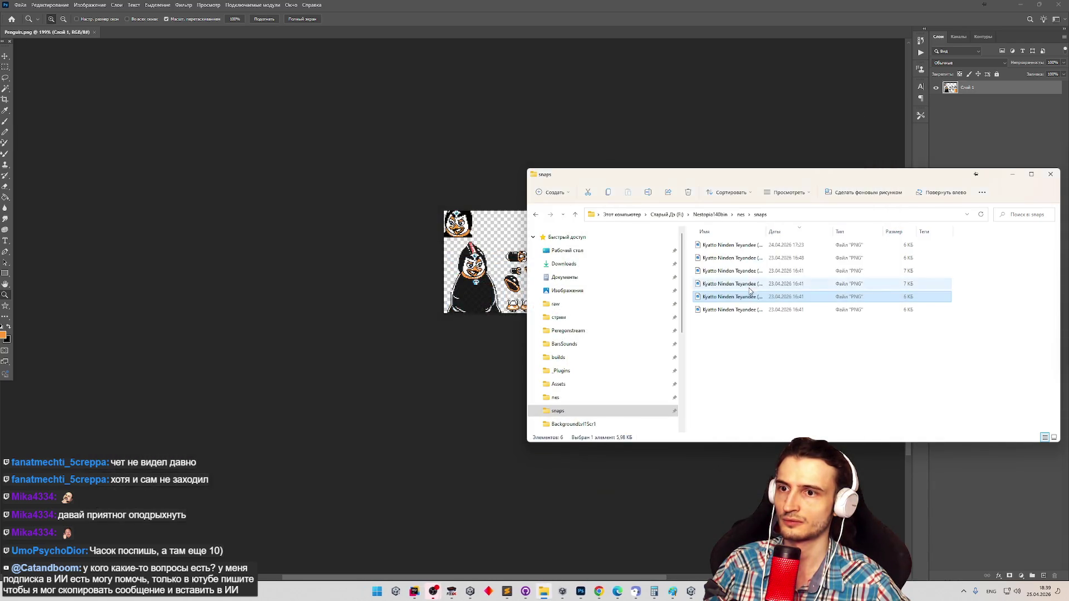
double_click(736, 309)
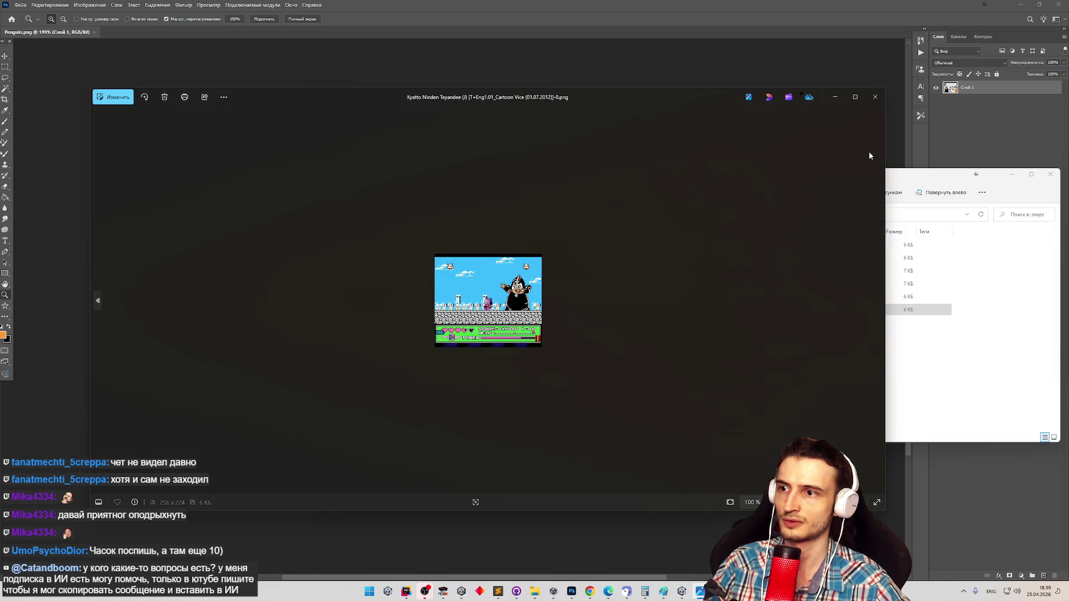
left_click(875, 97)
Open the boss screenshot, paste the penguin sprite at 47% opacity and align it over the boss.
mouse_move(721, 304)
left_mouse_down()
mouse_move(369, 71)
mouse_move(342, 36)
left_mouse_up()
key("ctrl+v")
left_click_drag(467, 313, 982, 82)
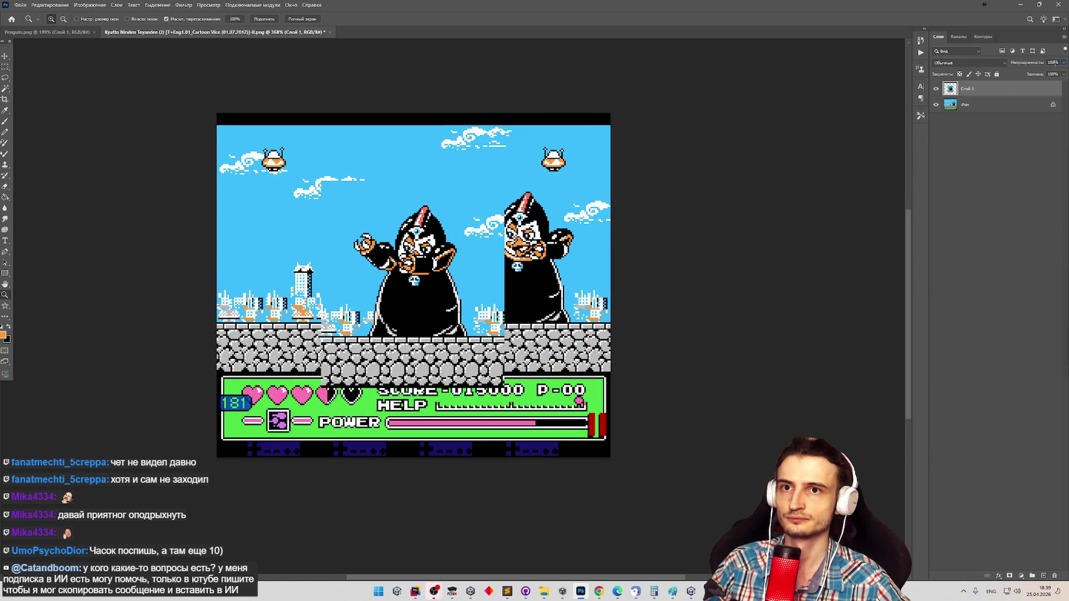
left_click(1043, 77)
key("v")
left_click_drag(431, 266, 534, 246)
key("Down")
key("Down")
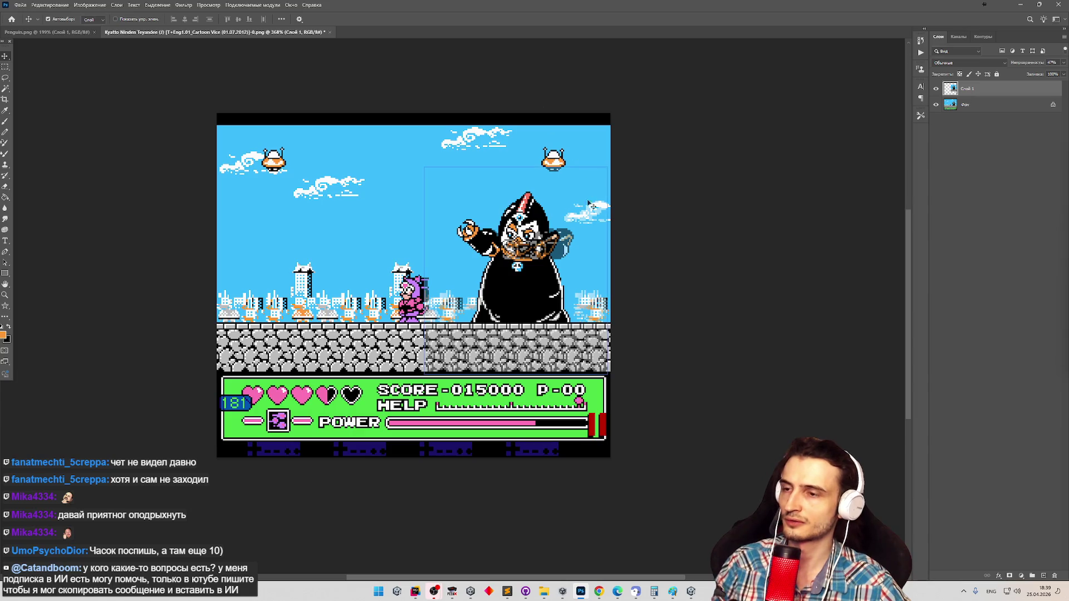
Zoom closer on the boss and toggle the semi-transparent overlay to compare with the original.
key("z")
left_click_drag(575, 224, 613, 224)
key("v")
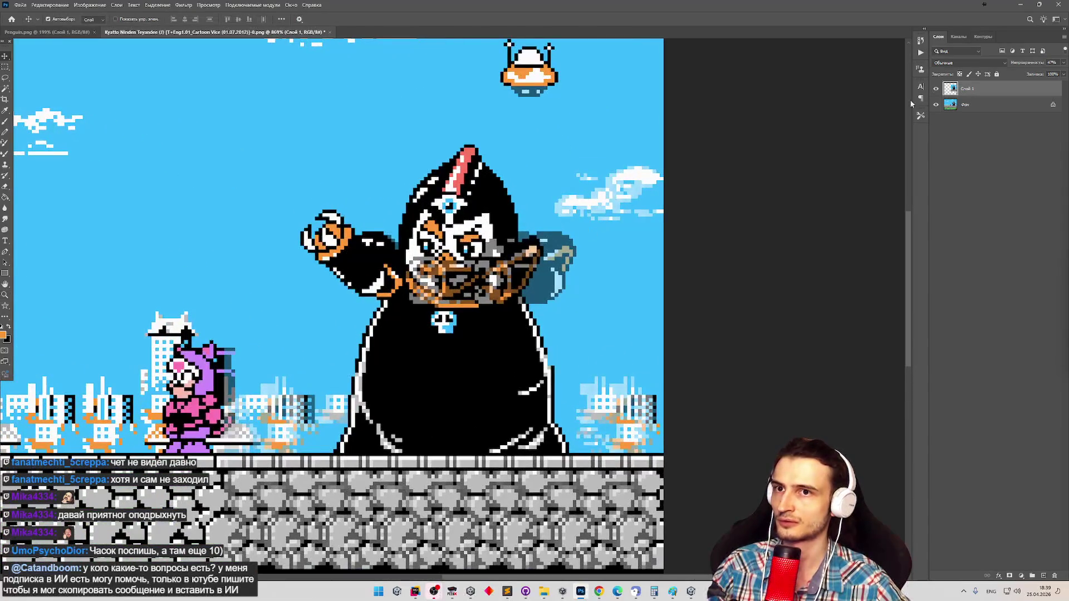
left_click(935, 89)
left_click(937, 90)
left_click(937, 89)
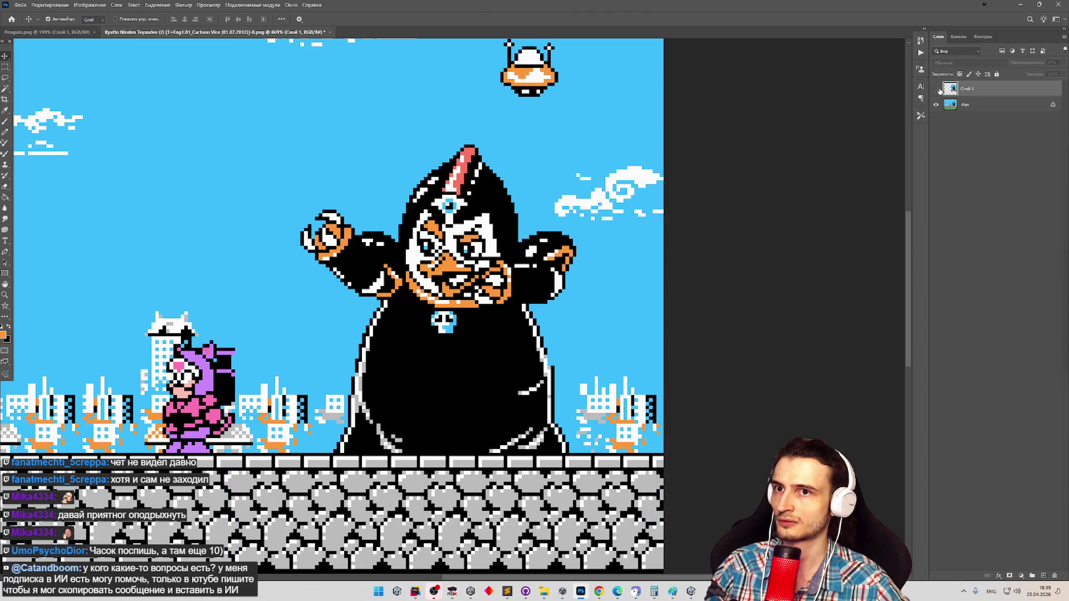
left_click(937, 89)
left_click(936, 90)
left_click(937, 90)
left_click(937, 89)
left_click(937, 89)
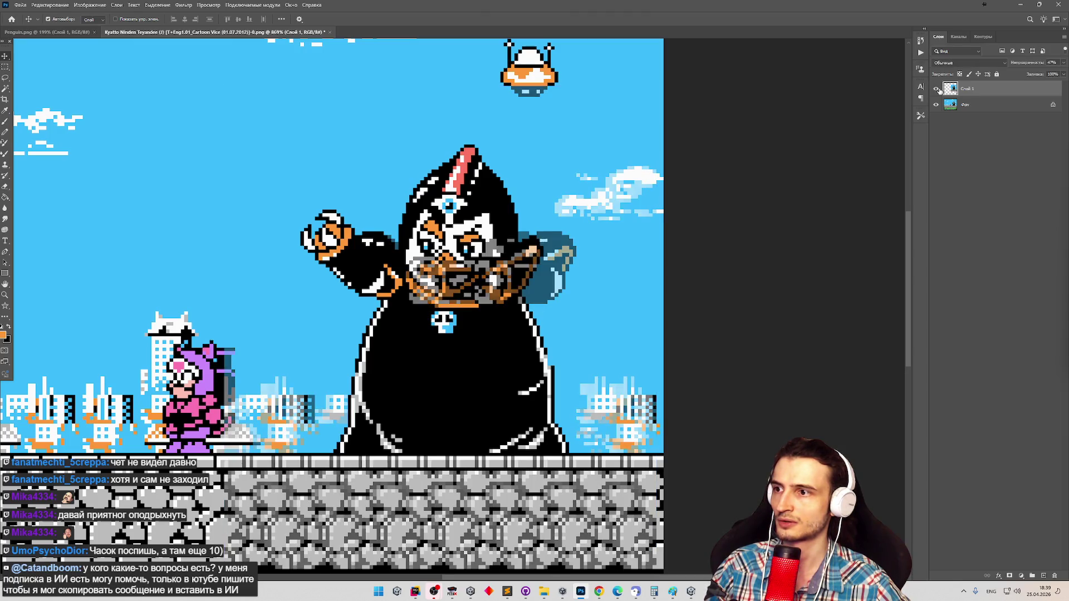
left_click(937, 89)
left_click(938, 90)
left_click(938, 90)
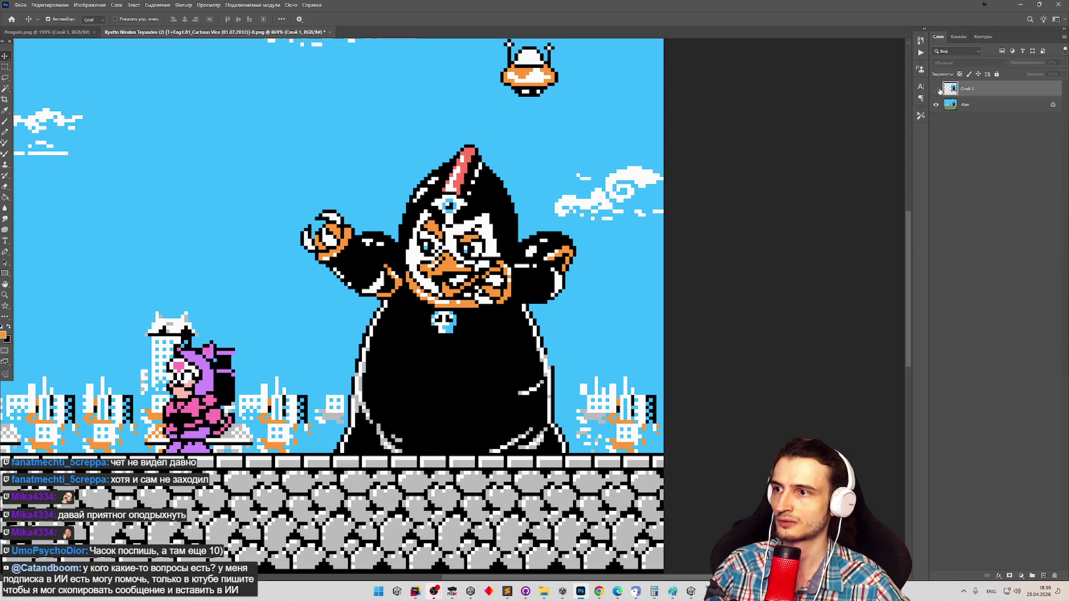
left_click(936, 89)
left_click(938, 89)
left_click(937, 90)
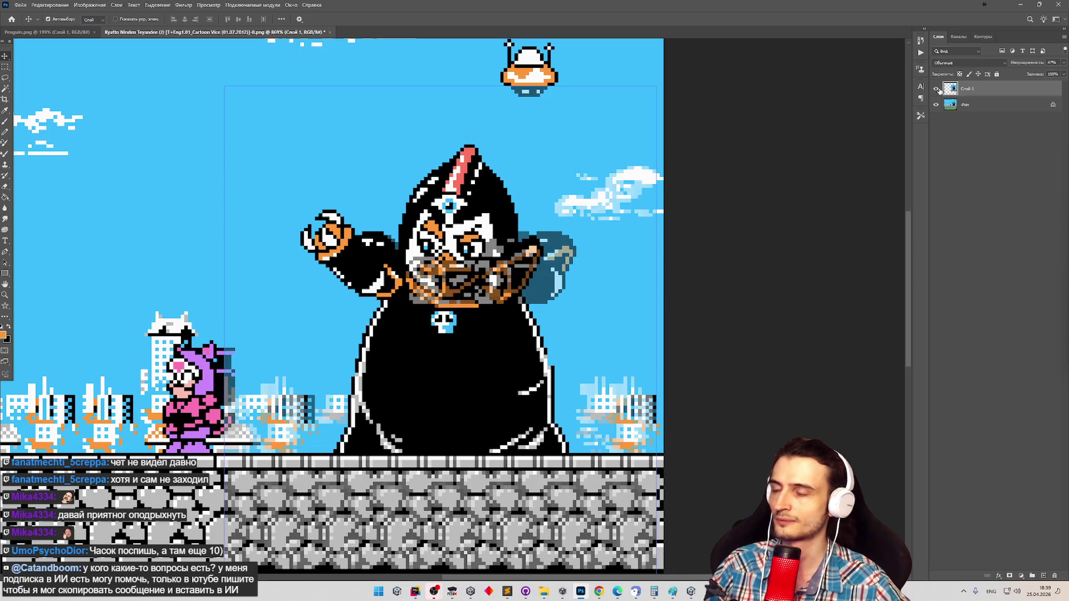
Set the overlay back to 100% opacity and flip it on and off to compare the boss arms.
type("100")
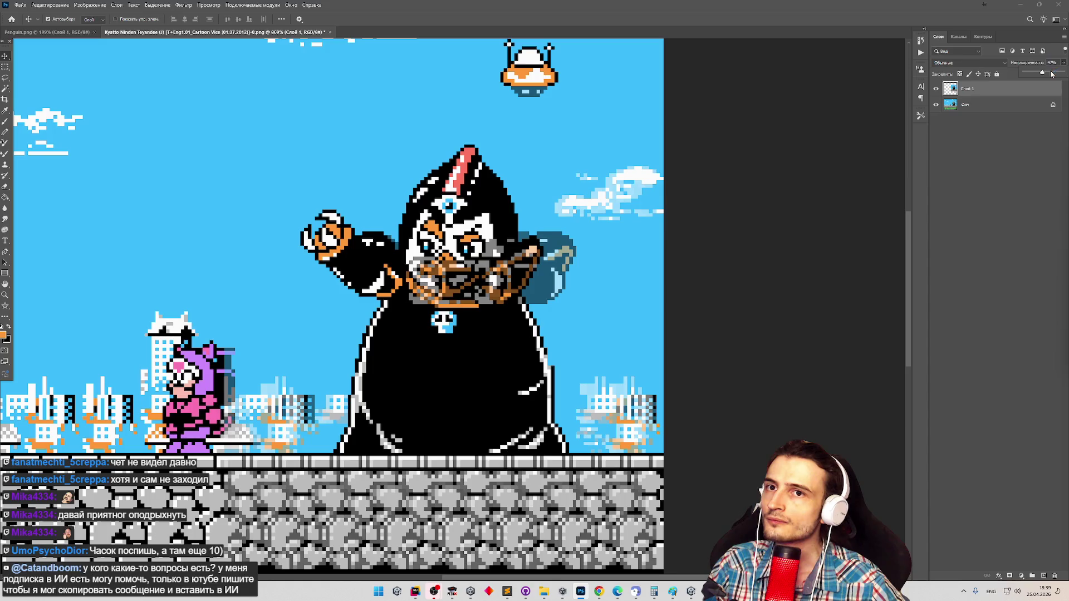
key("Return")
left_click(937, 89)
left_click(937, 90)
left_click(937, 89)
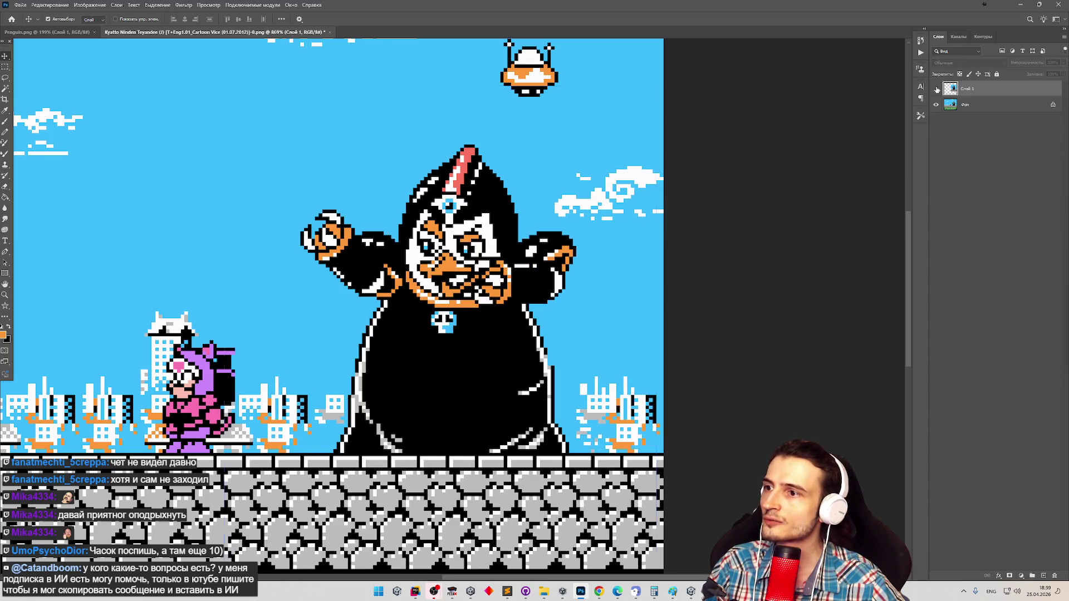
left_click(936, 89)
left_click(937, 89)
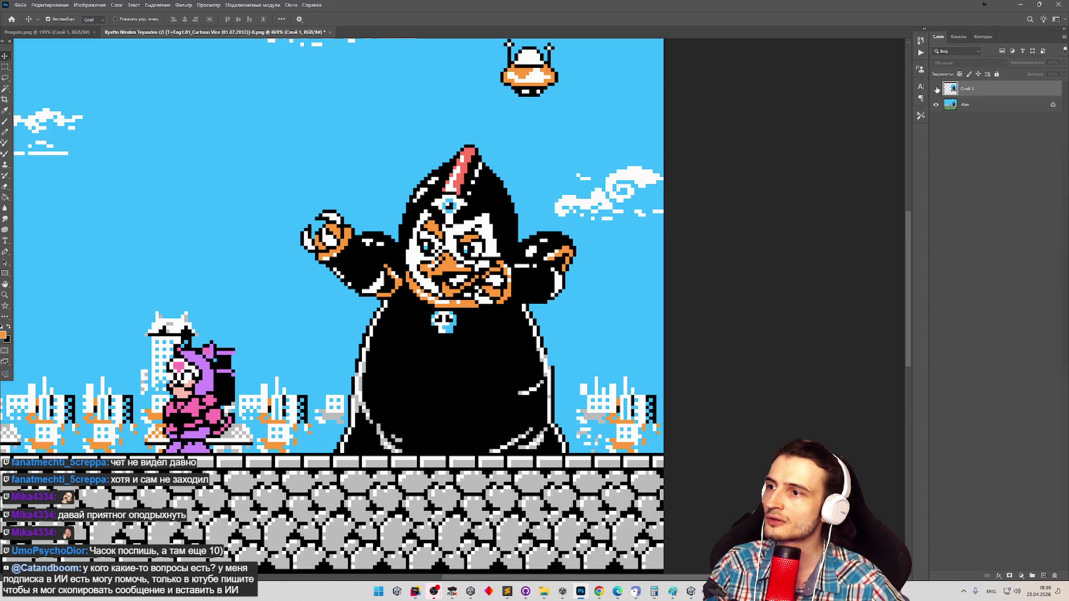
left_click(937, 89)
left_click(937, 89)
left_click(937, 89)
left_click(937, 89)
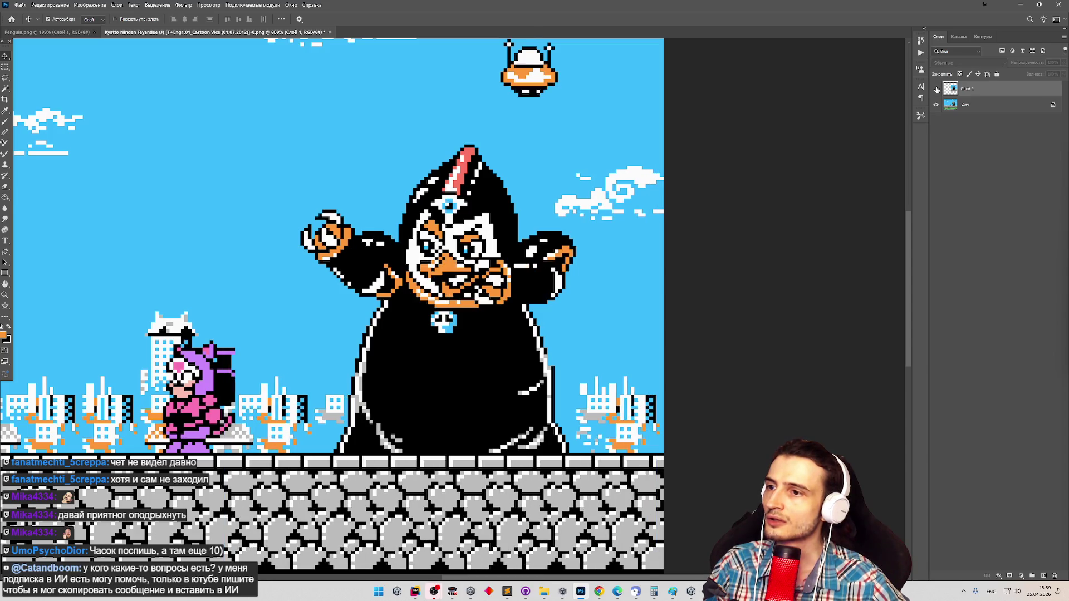
left_click(936, 89)
left_click(937, 89)
left_click(937, 89)
left_click(936, 89)
left_click(937, 89)
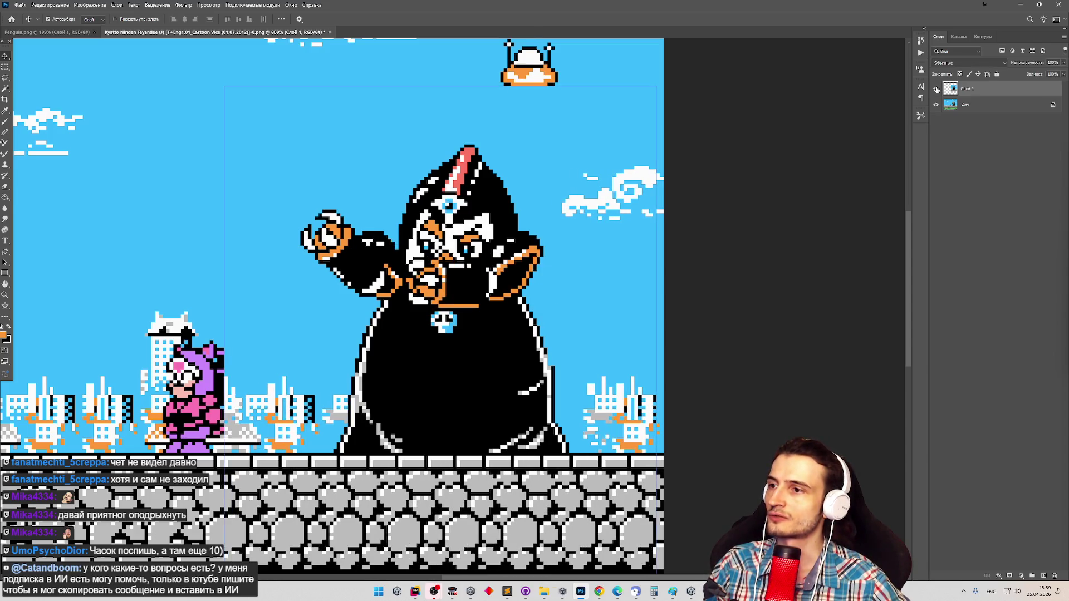
left_click(937, 89)
left_click(937, 89)
left_click(937, 89)
left_click(937, 89)
left_click(937, 89)
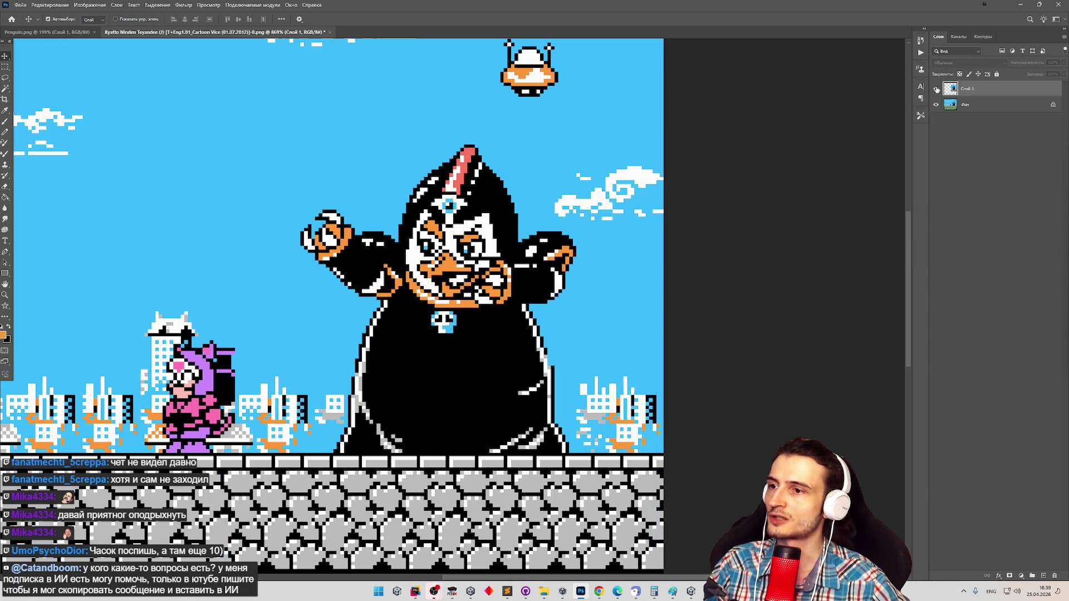
left_click(937, 89)
left_click(936, 89)
left_click(937, 89)
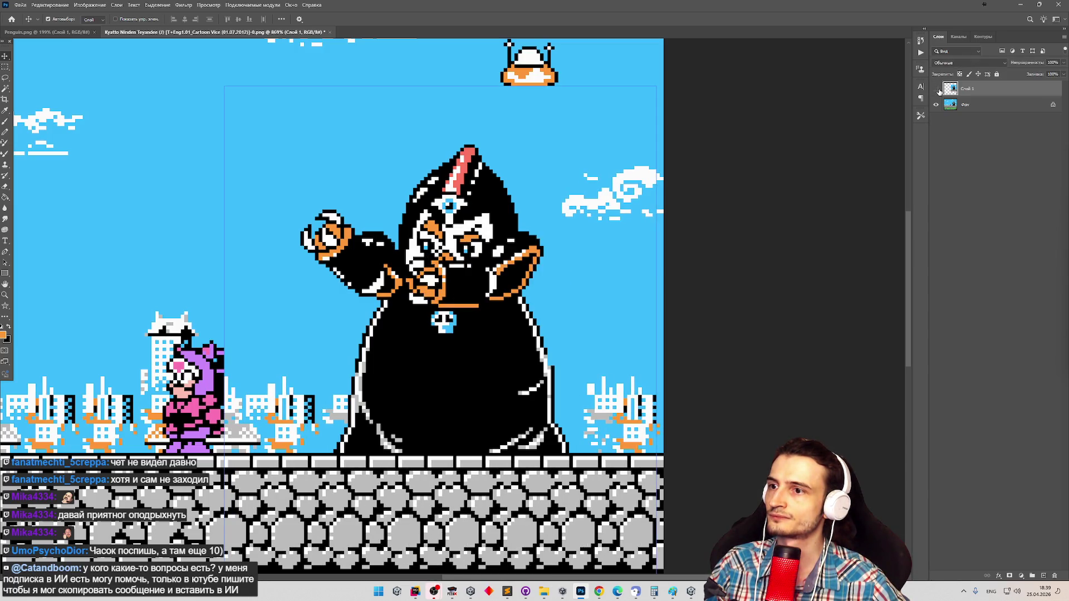
left_click(938, 89)
left_click(938, 90)
left_click(939, 91)
left_click(939, 91)
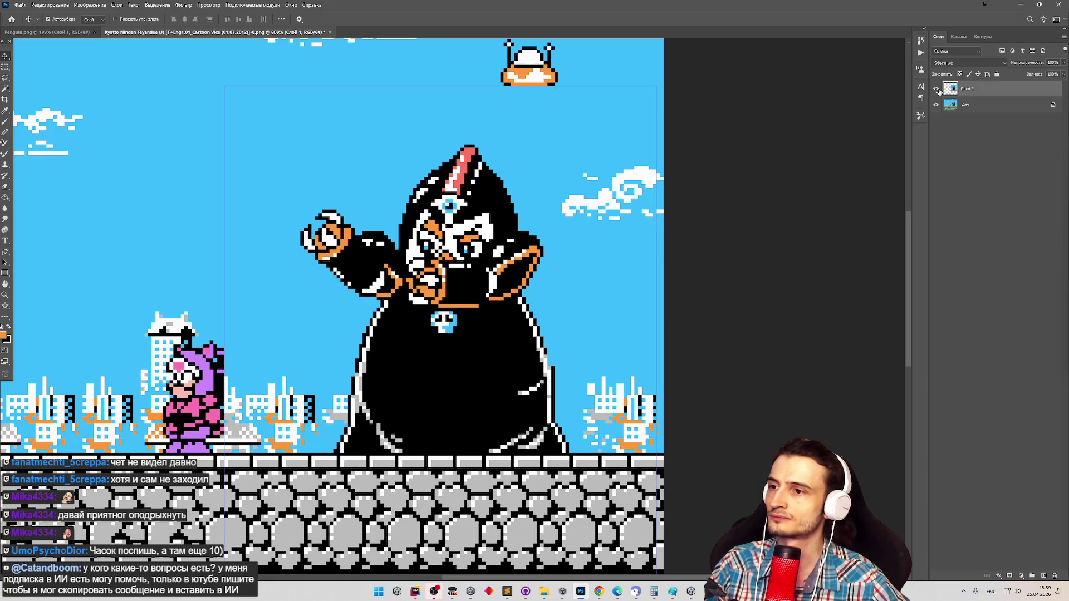
left_click(939, 92)
left_click(939, 91)
left_click(939, 92)
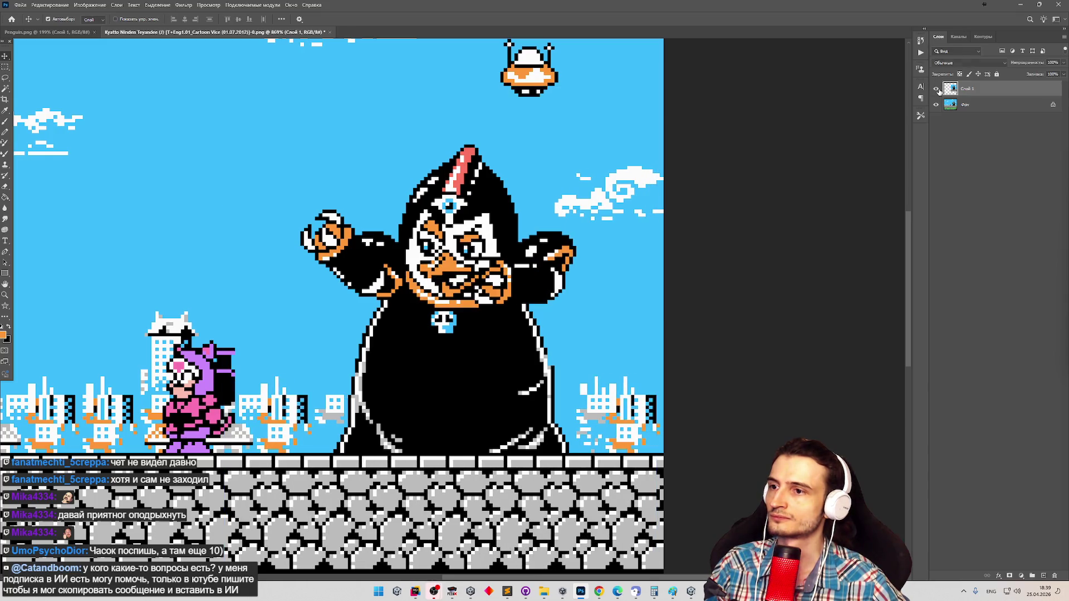
left_click(939, 91)
left_click(939, 91)
left_click(939, 91)
left_click(939, 91)
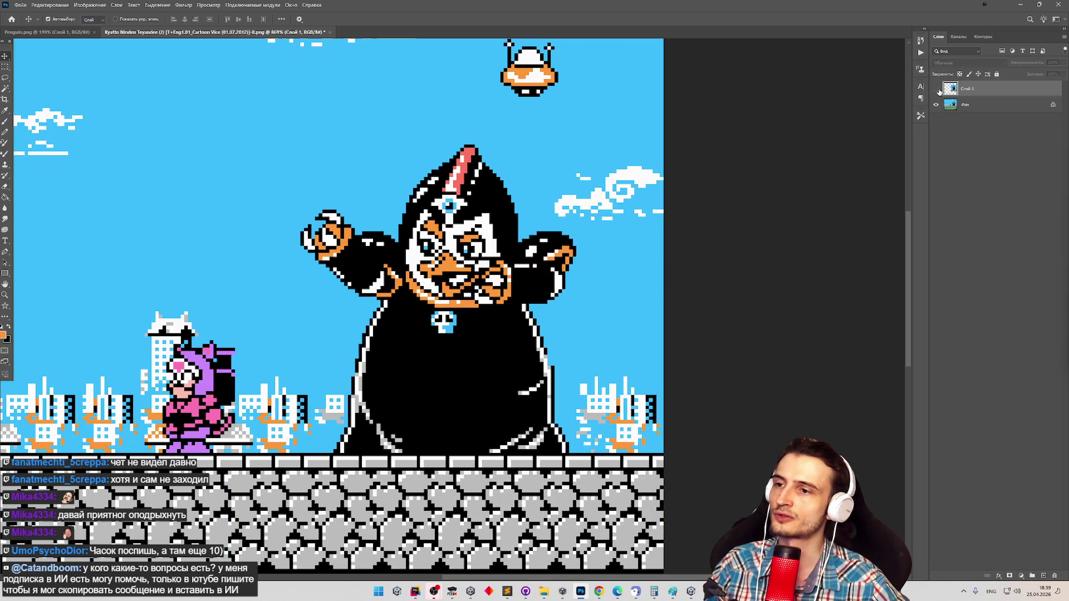
left_click(939, 91)
left_click(939, 91)
left_click(939, 92)
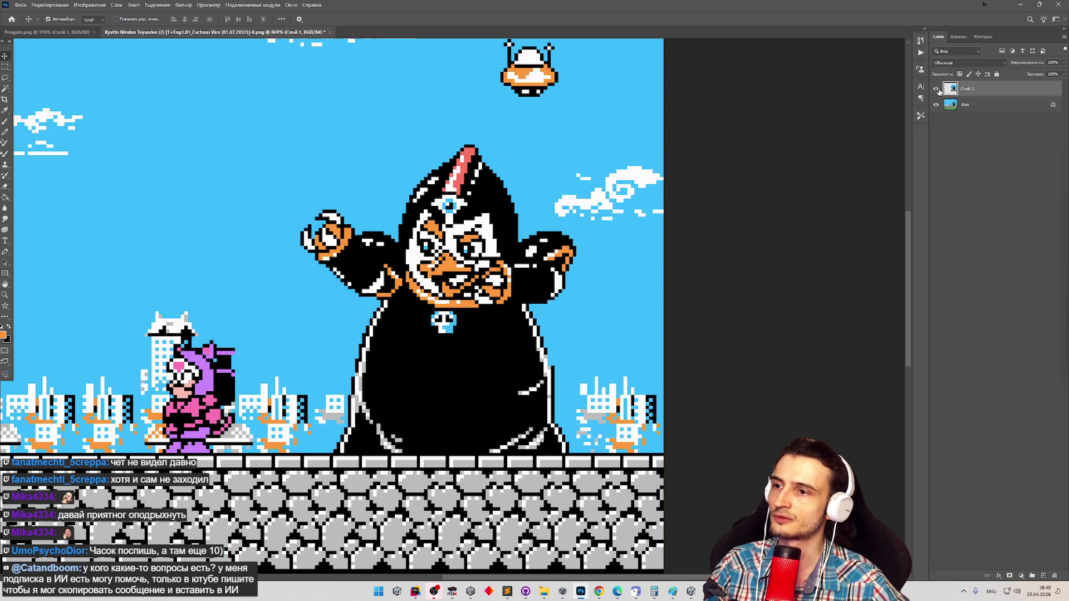
left_click(939, 91)
left_click(939, 91)
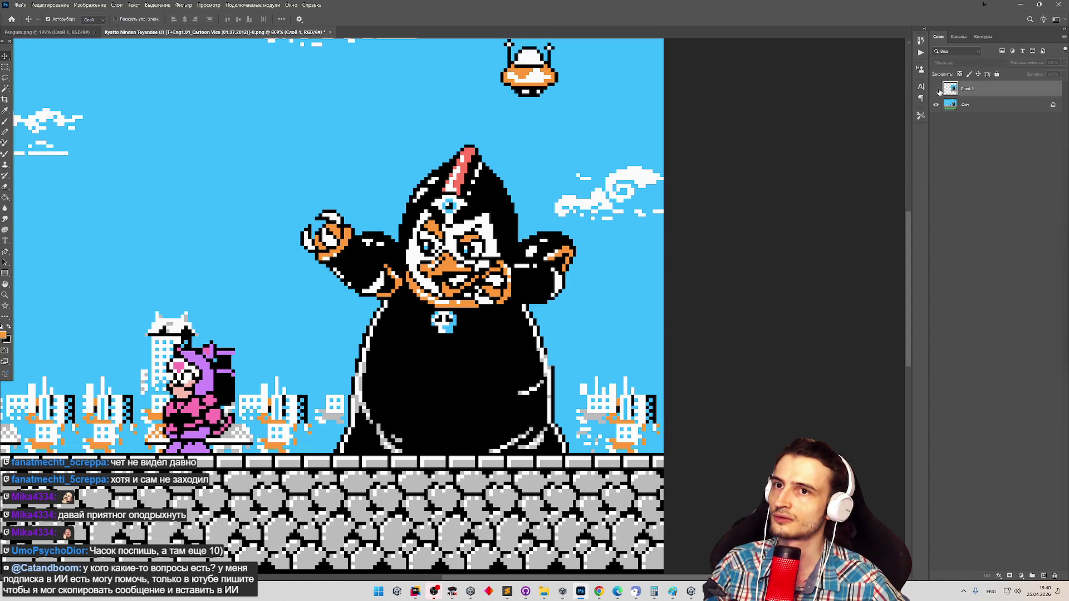
Minimize and restore the Photoshop window, then move on from Photoshop.
left_click(1020, 5)
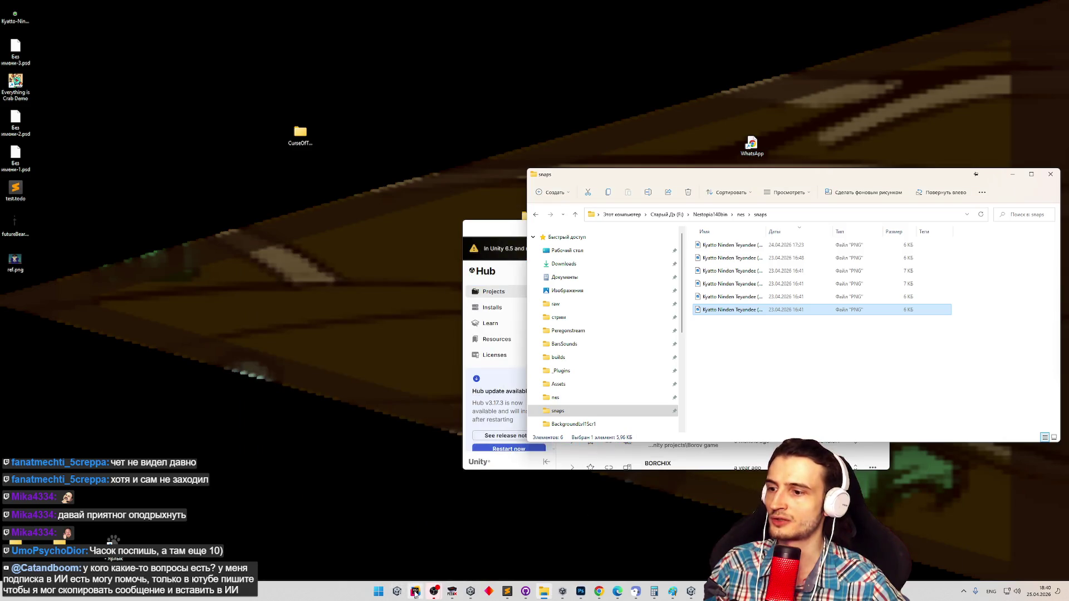
left_click(582, 591)
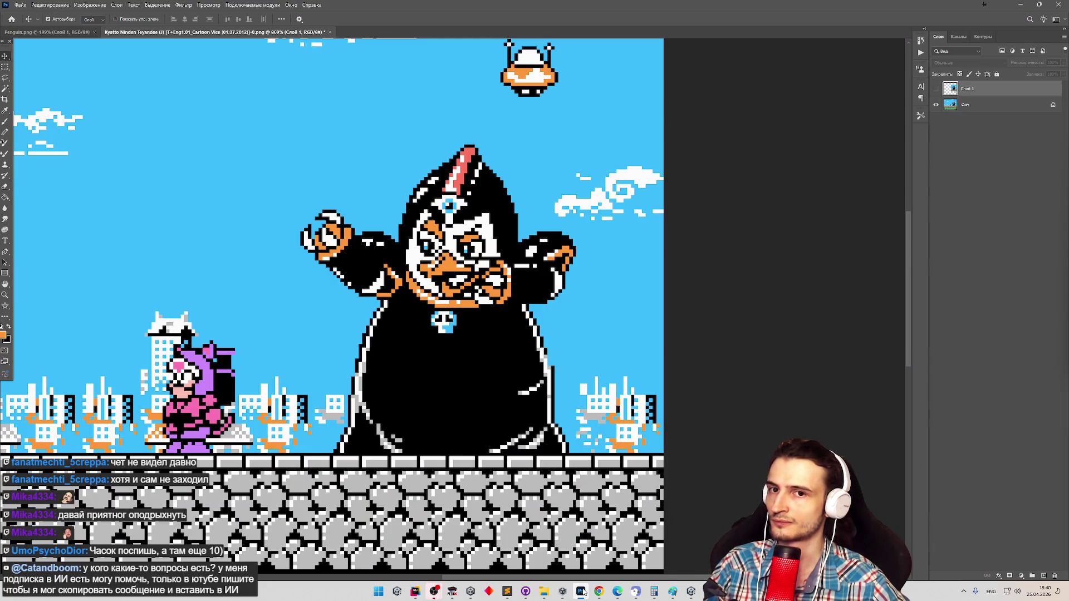
left_click(582, 591)
left_click(581, 591)
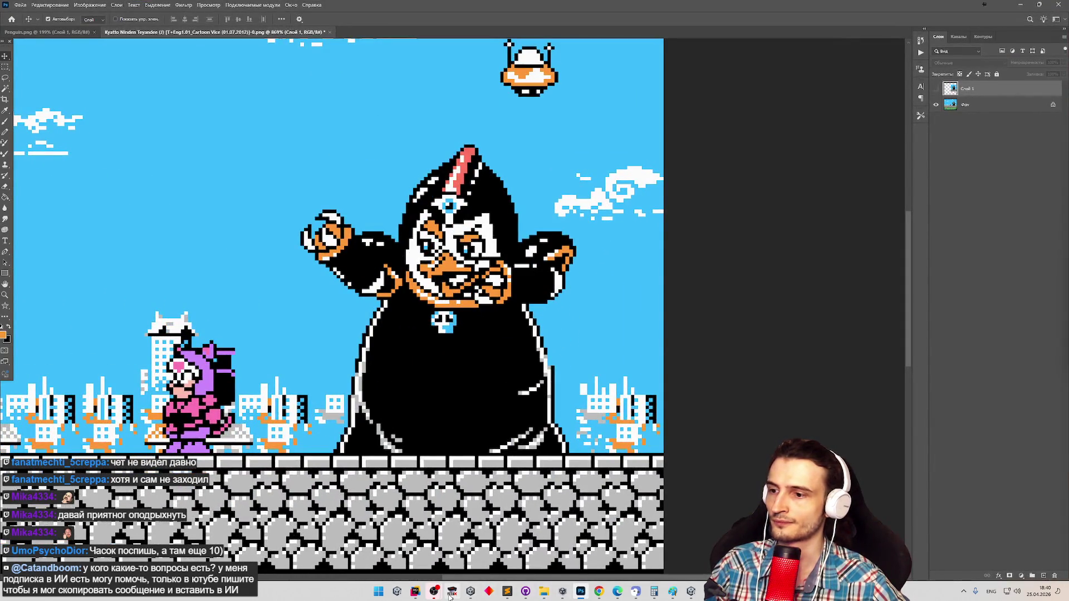
mouse_move(449, 596)
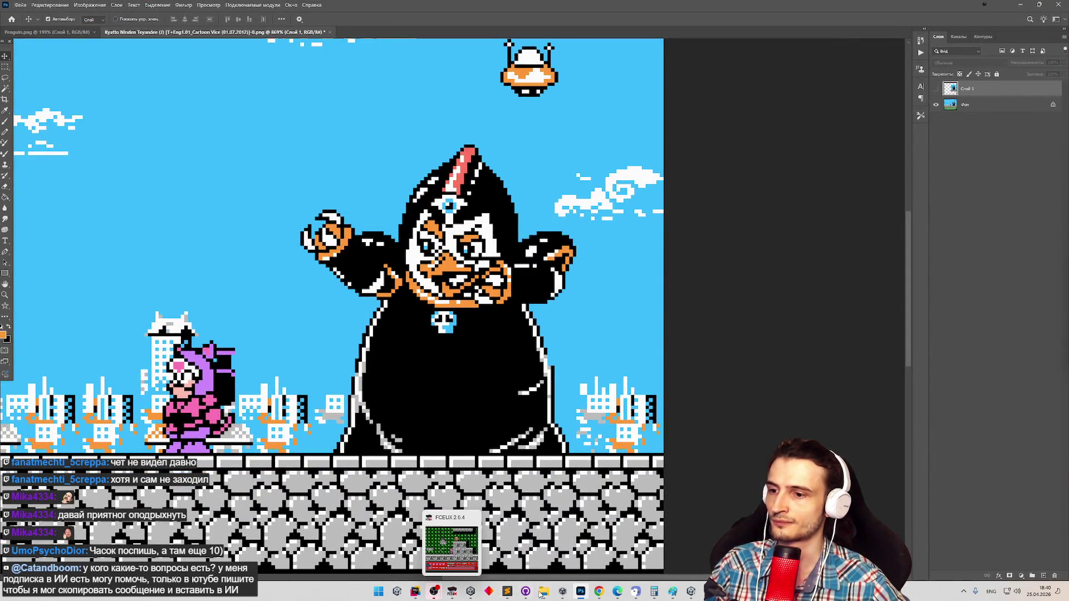
left_click(691, 593)
Change the backShoulderOffset x value from -15 to -24 in Rider, then minimize Rider.
left_click(418, 592)
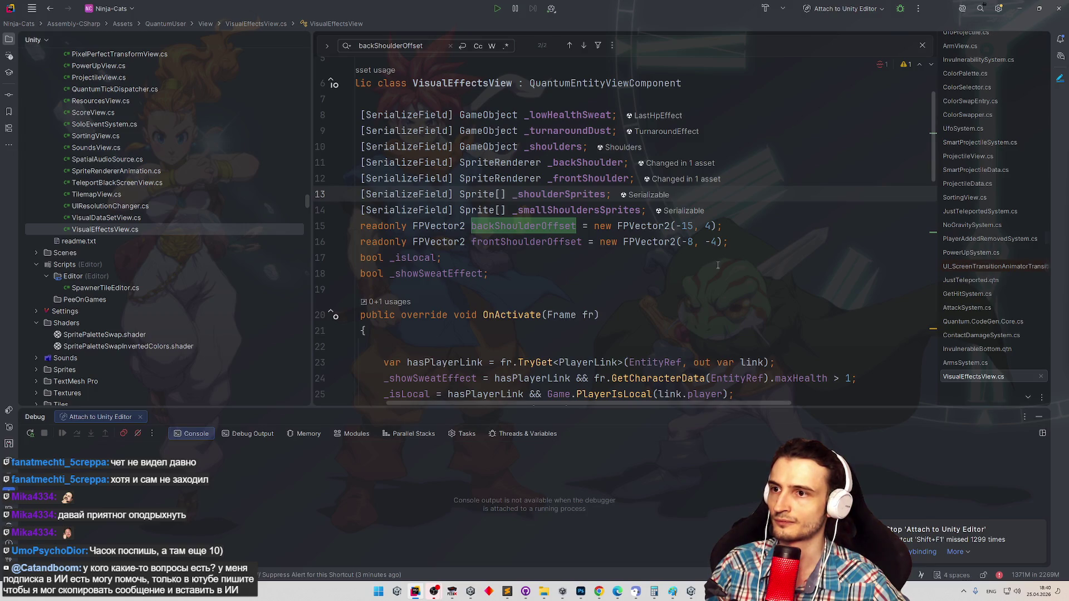
left_click(692, 228)
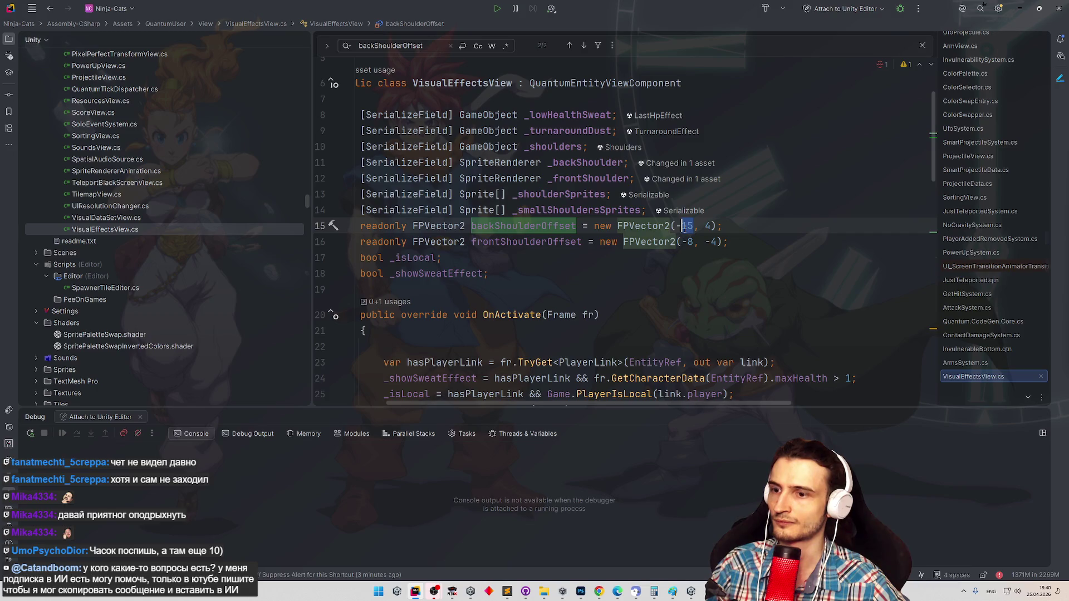
type("24")
left_click(777, 200)
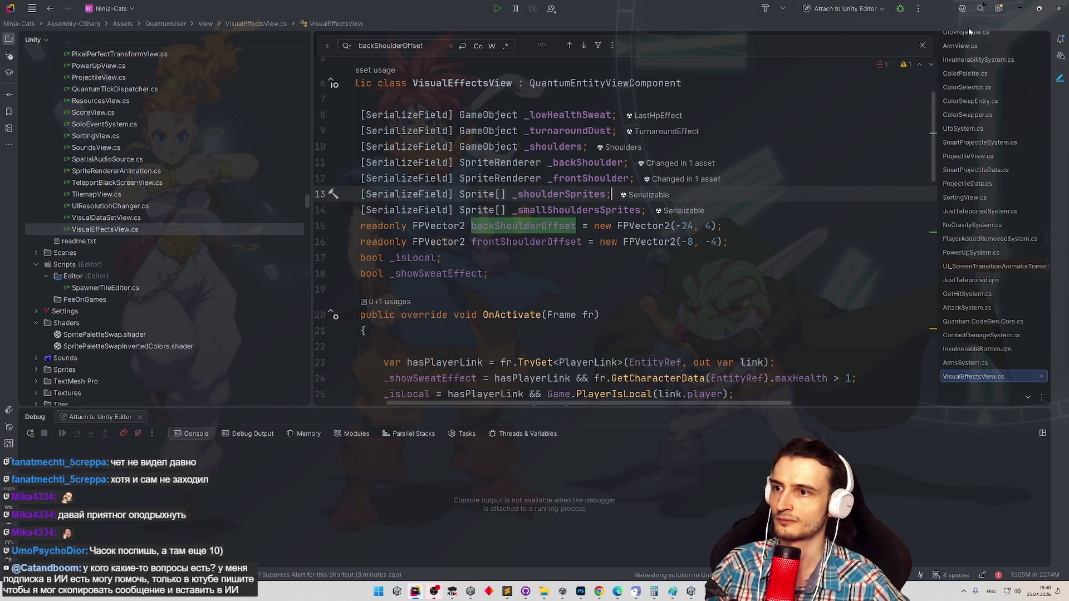
left_click(1019, 8)
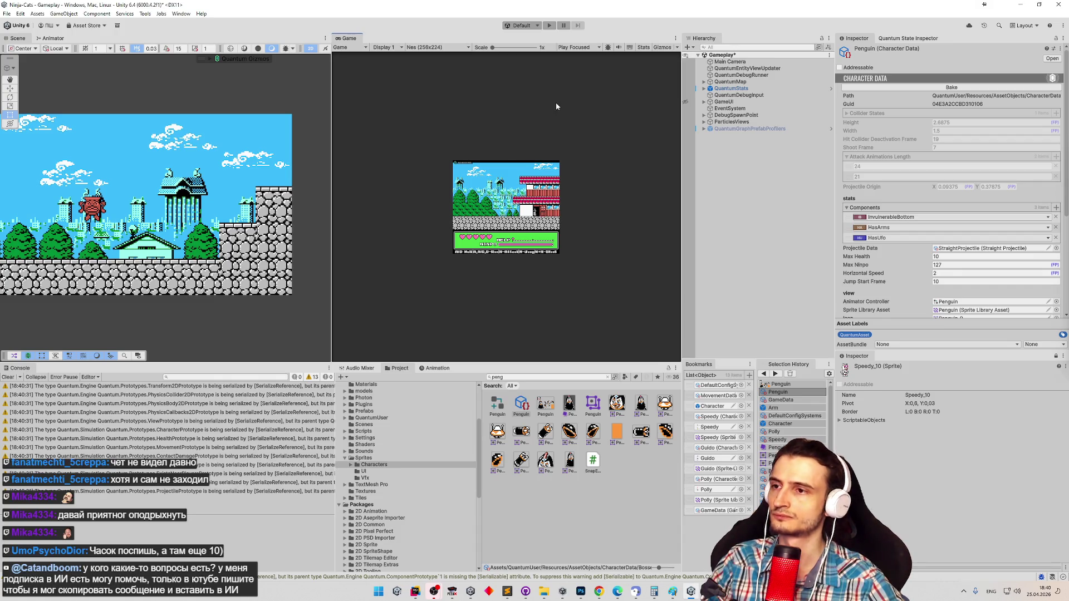
Enter play mode and start gameplay from the title screen to reach the penguin boss.
key("ctrl+p")
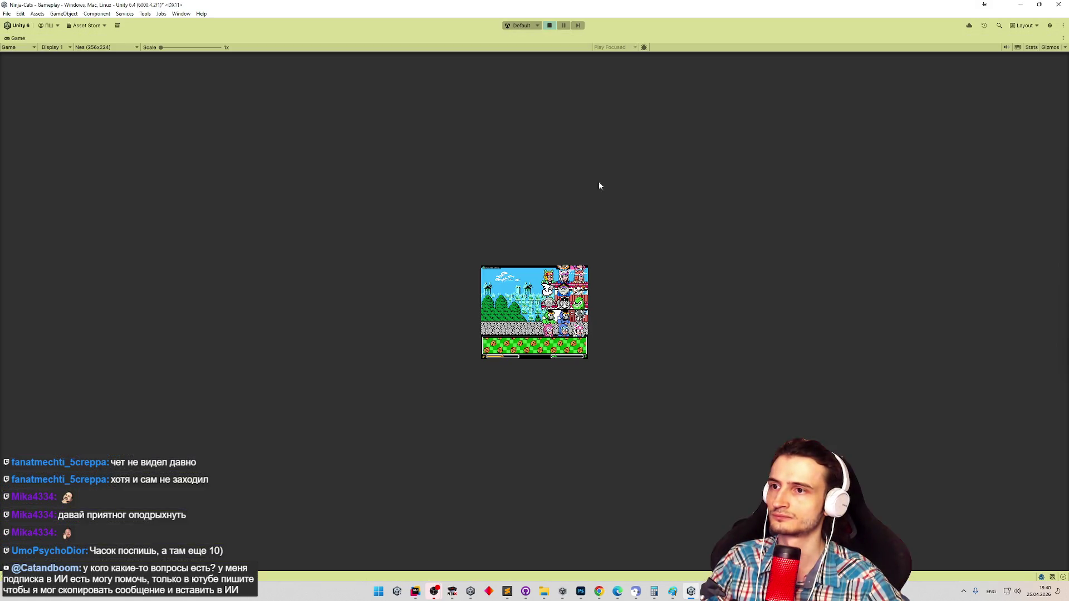
key("Return")
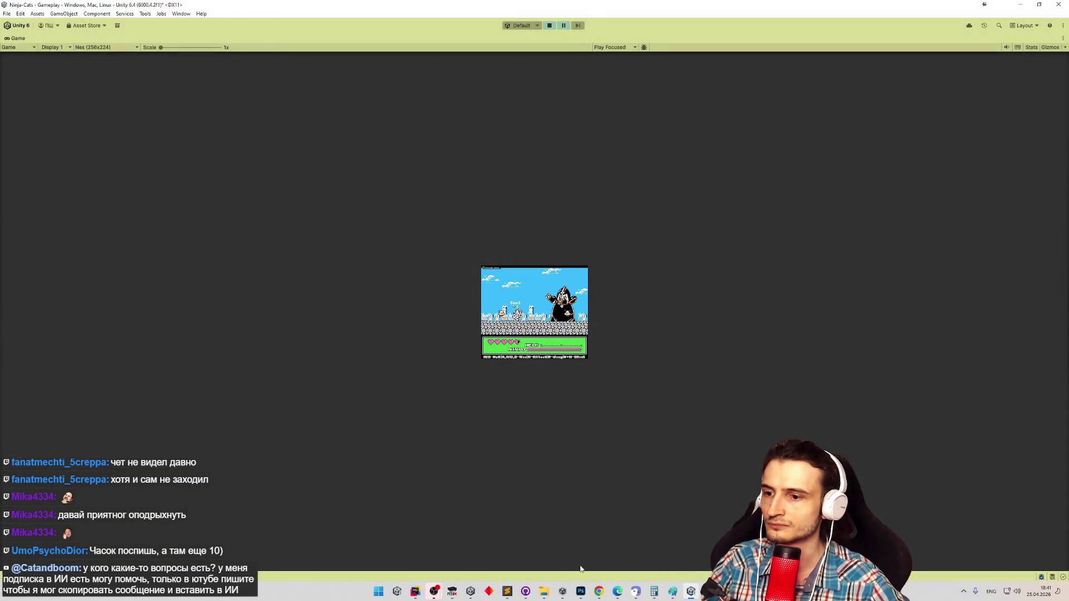
Paste the in-game screenshot as Layer 2 over the NES sprite, align it, and set 48% opacity.
left_click(581, 591)
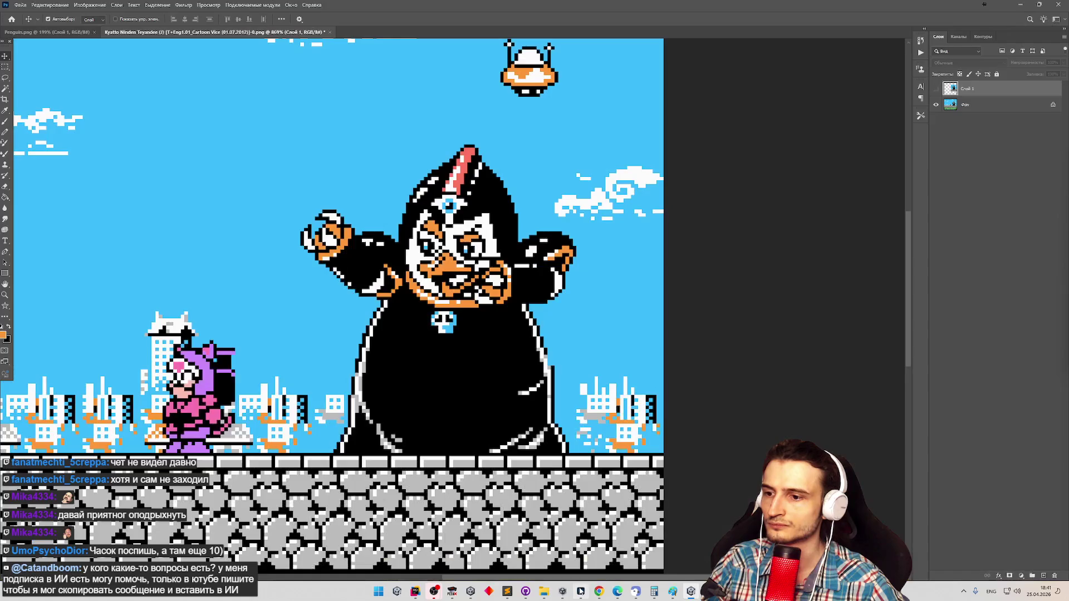
key("ctrl+v")
left_click_drag(663, 187, 746, 203)
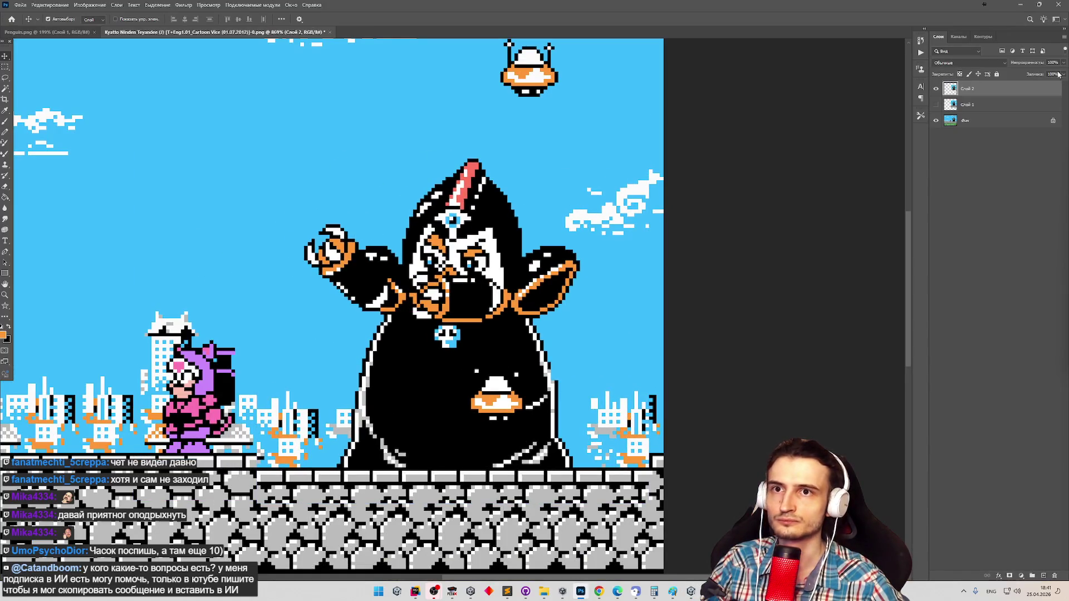
key("4")
key("8")
left_click_drag(483, 314, 479, 301)
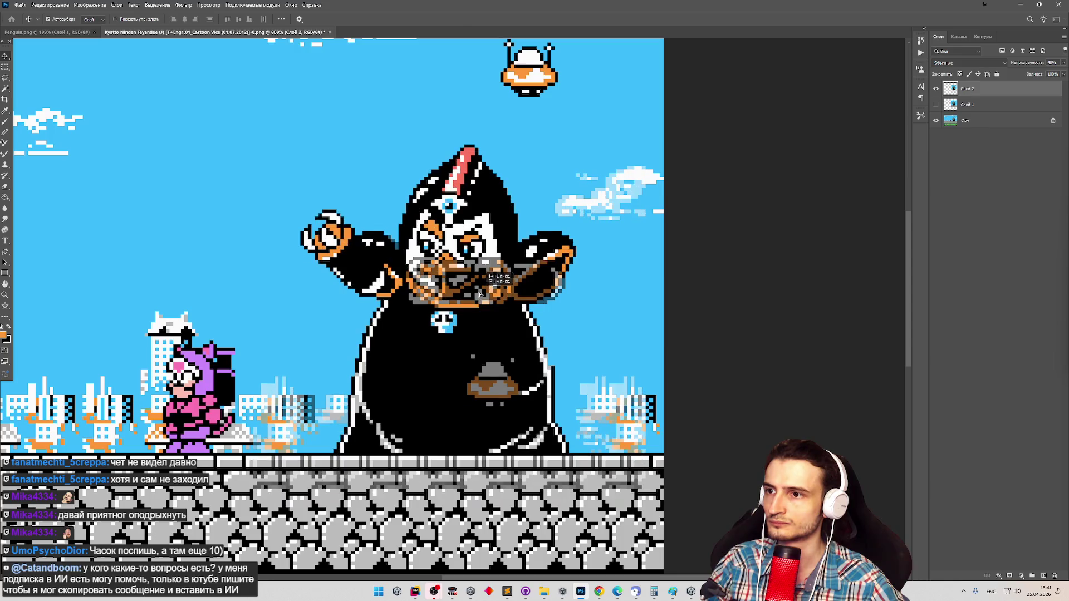
Repeatedly toggle the screenshot layer's visibility to compare arm positions against the reference sprite.
left_click(937, 90)
left_click(937, 89)
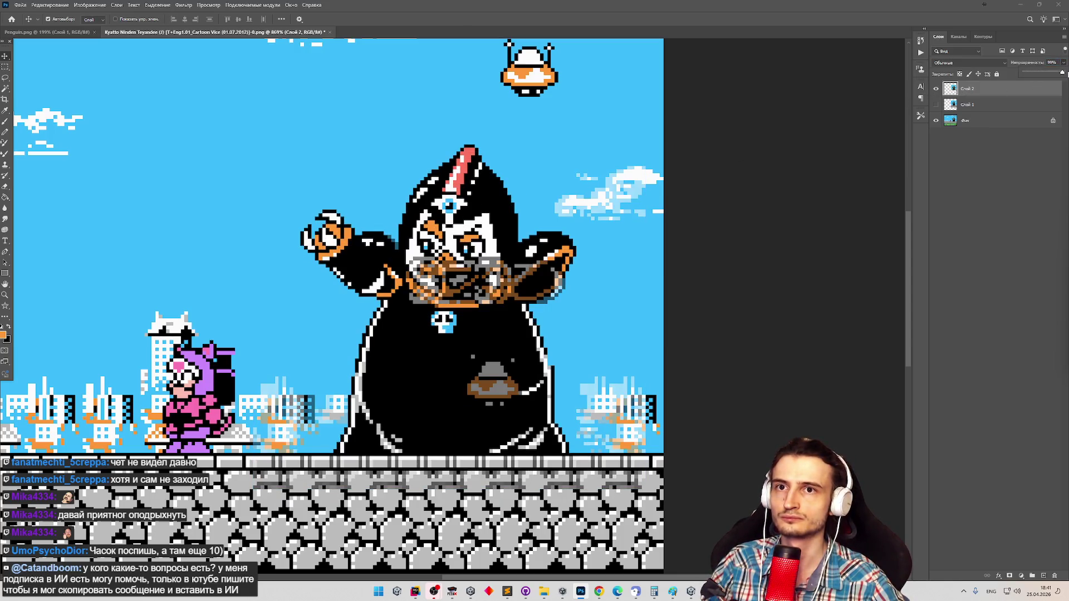
left_click(937, 89)
left_click(937, 90)
left_click(937, 90)
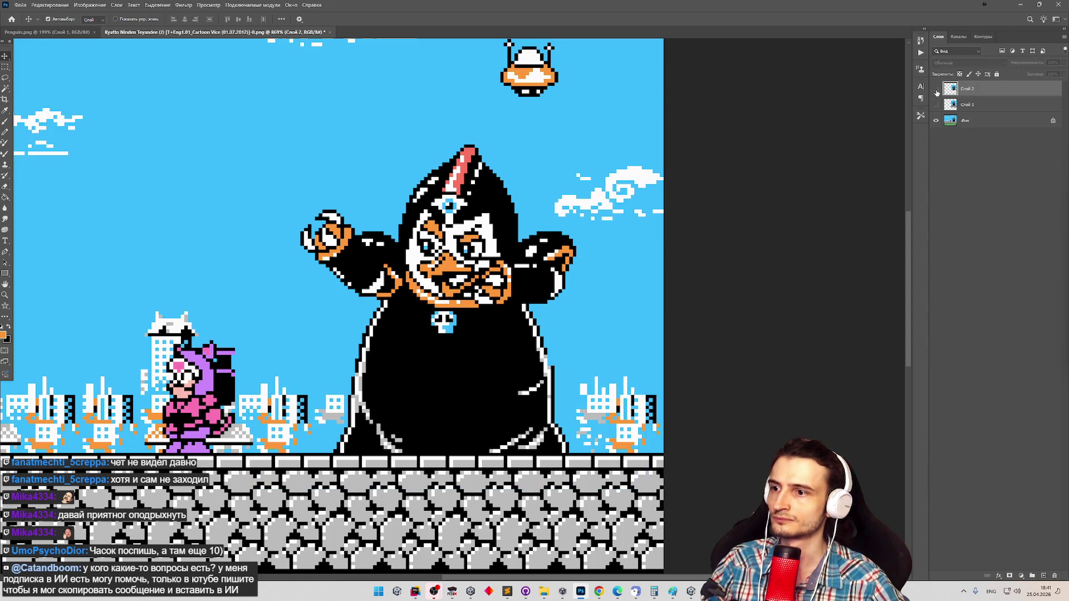
left_click(937, 89)
left_click(937, 90)
left_click(937, 89)
left_click(937, 91)
left_click(936, 90)
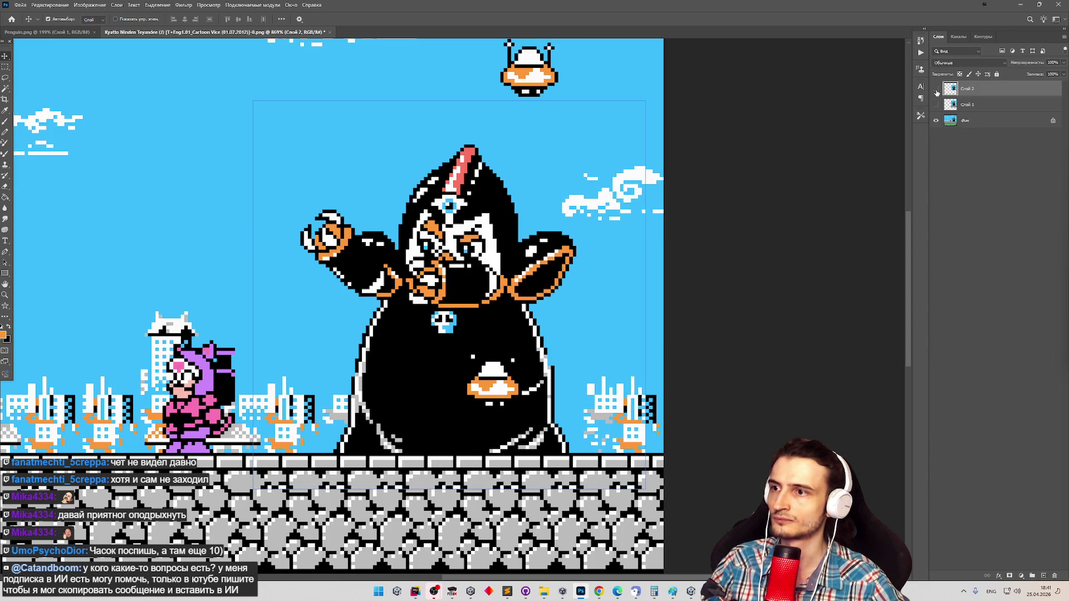
left_click(937, 91)
left_click(937, 90)
left_click(937, 90)
left_click(937, 90)
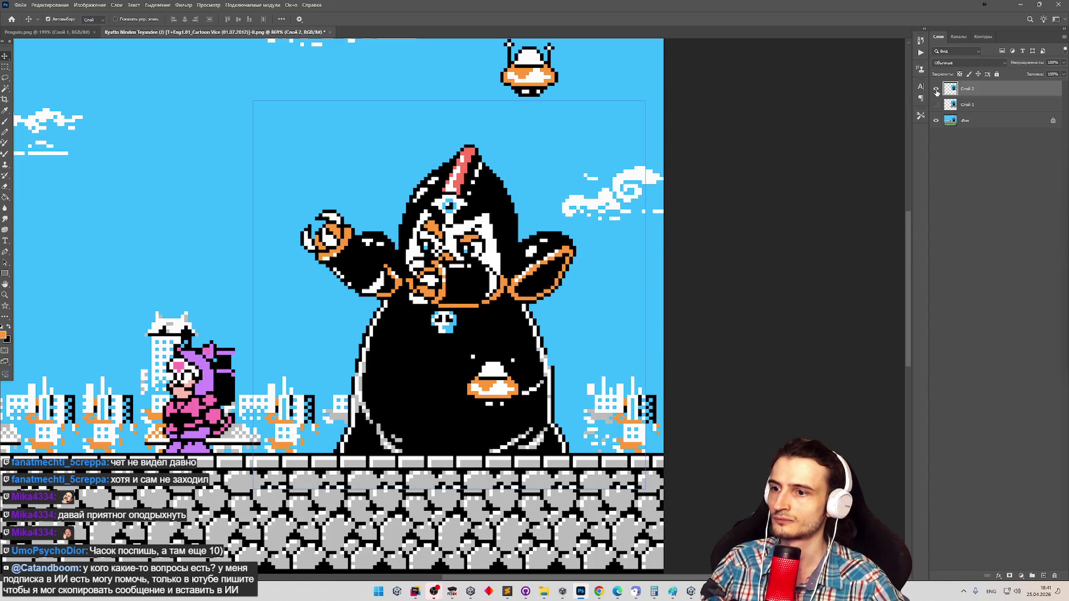
left_click(937, 91)
left_click(936, 90)
left_click(936, 91)
left_click(937, 91)
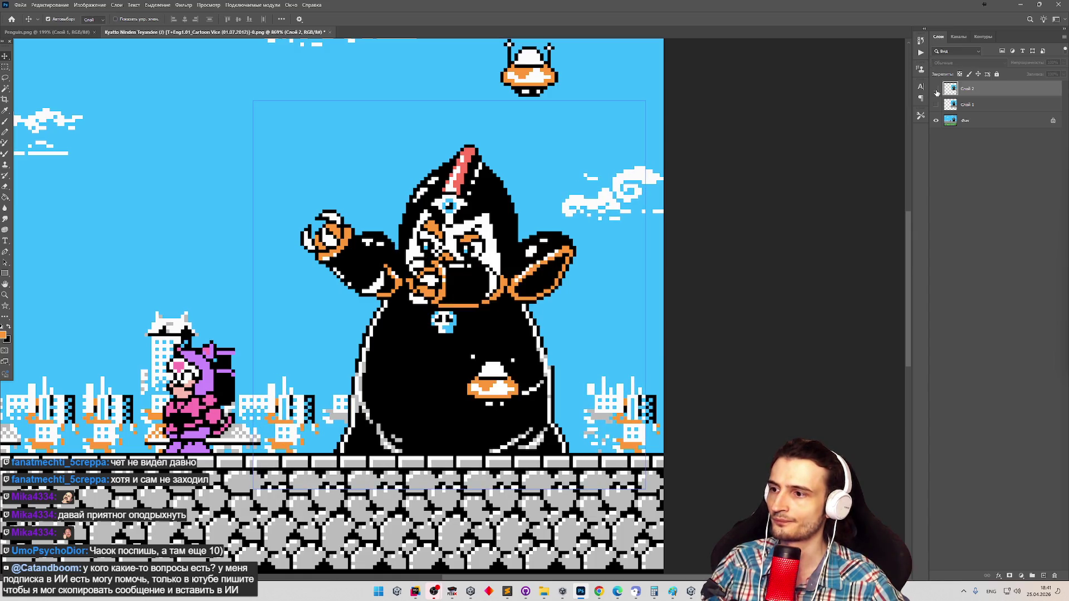
left_click(936, 90)
left_click(937, 91)
left_click(937, 92)
left_click(937, 92)
left_click(937, 92)
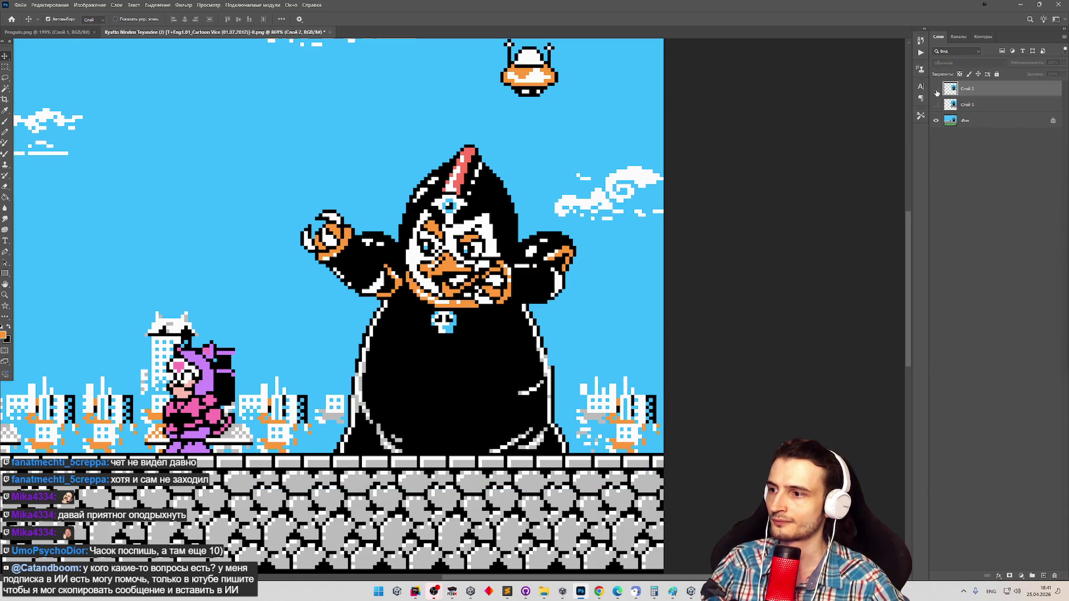
left_click(938, 92)
left_click(938, 91)
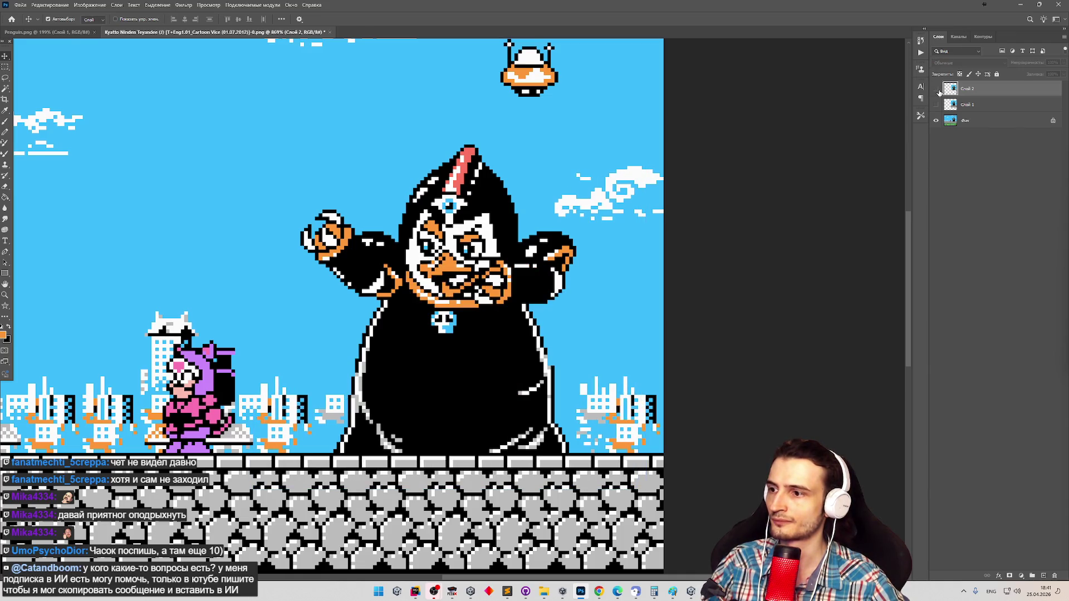
left_click(939, 92)
left_click(938, 92)
left_click(939, 92)
left_click(939, 91)
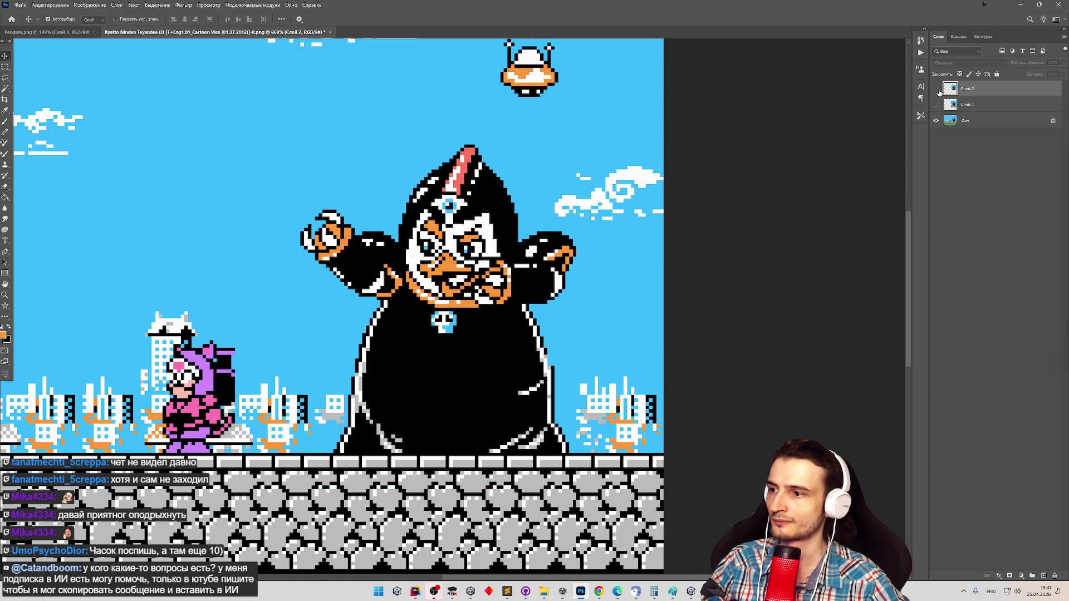
left_click(939, 92)
left_click(939, 92)
left_click(938, 92)
left_click(938, 92)
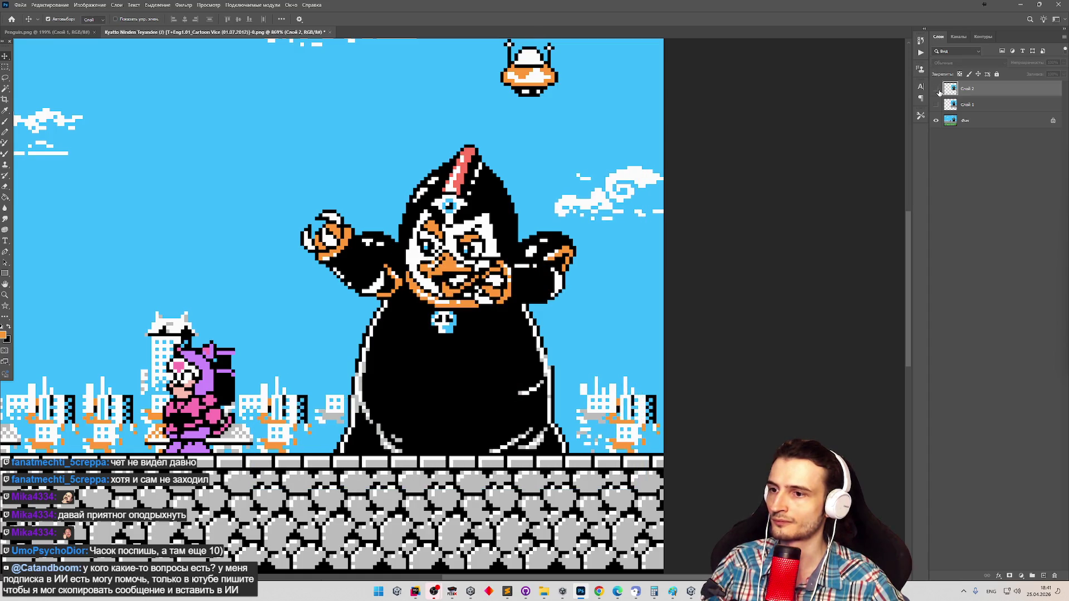
left_click(938, 92)
left_click(938, 92)
left_click(939, 92)
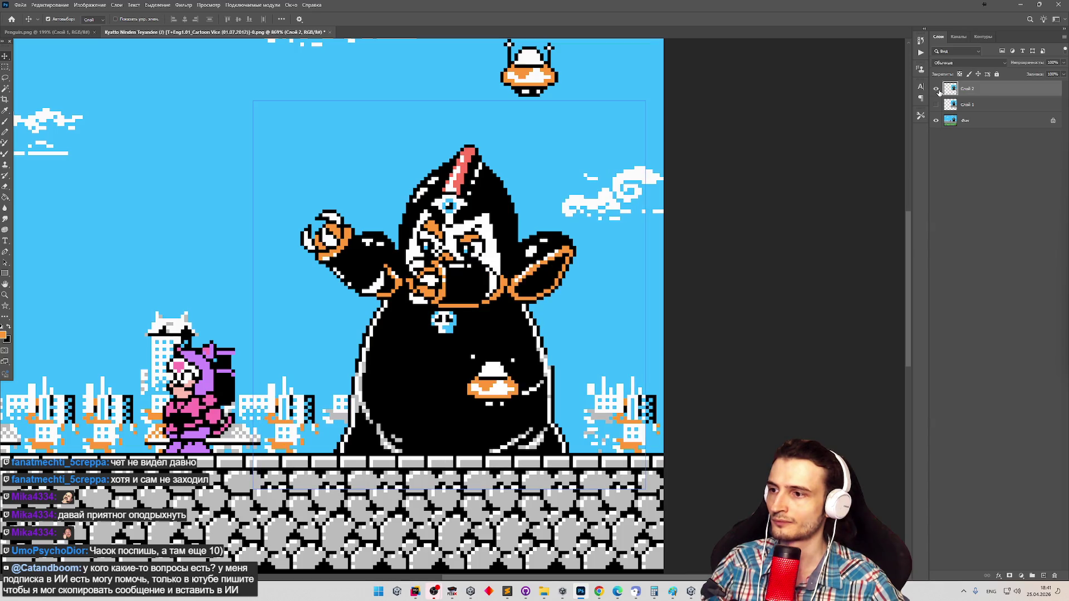
left_click(939, 90)
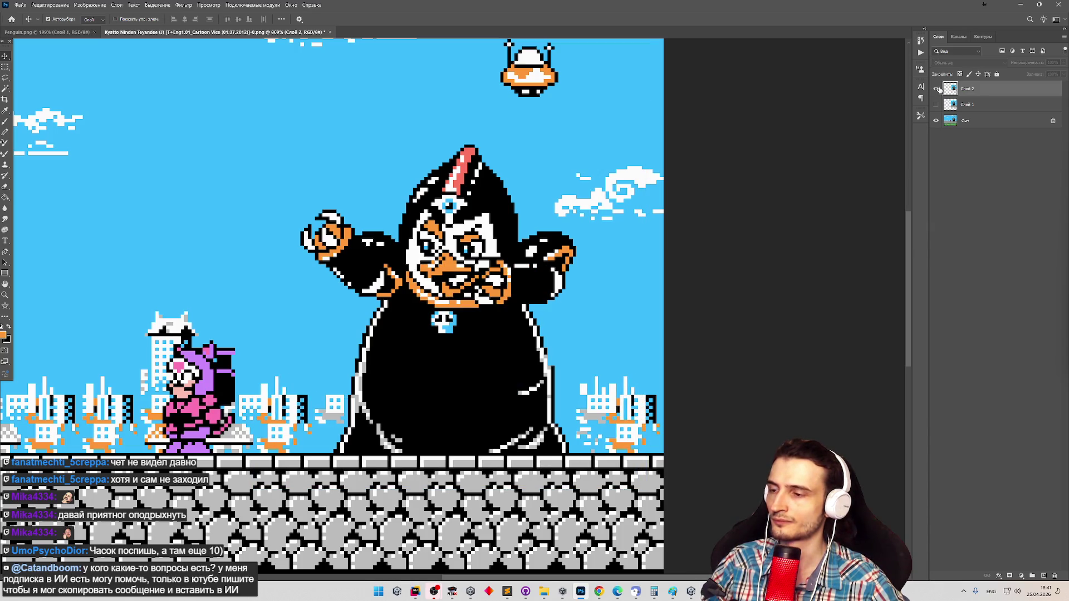
left_click(939, 91)
left_click(939, 90)
left_click(938, 90)
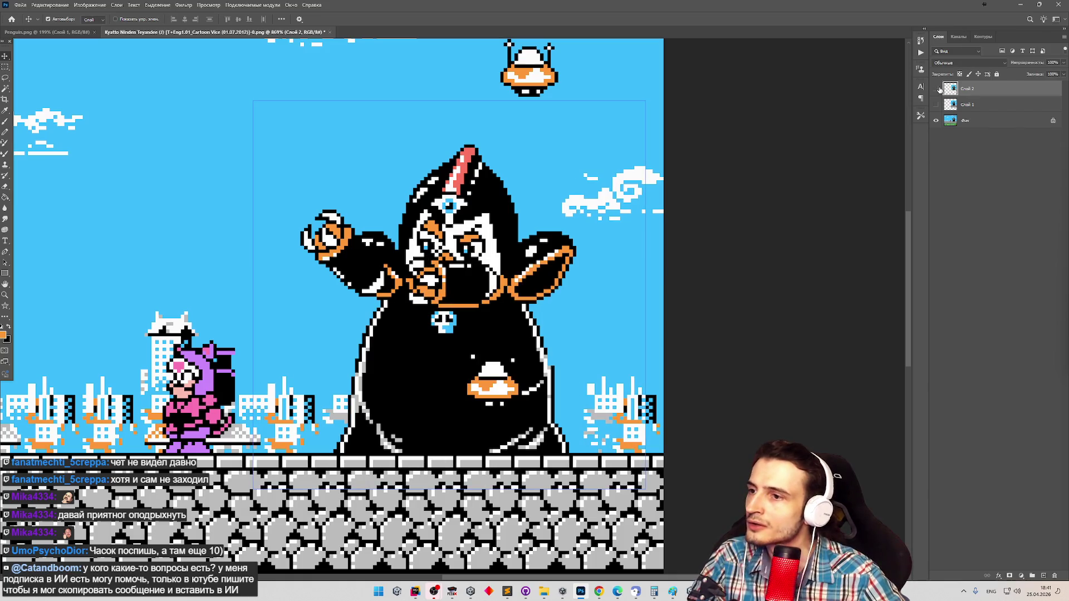
left_click(939, 90)
left_click(938, 90)
left_click(938, 90)
left_click(939, 90)
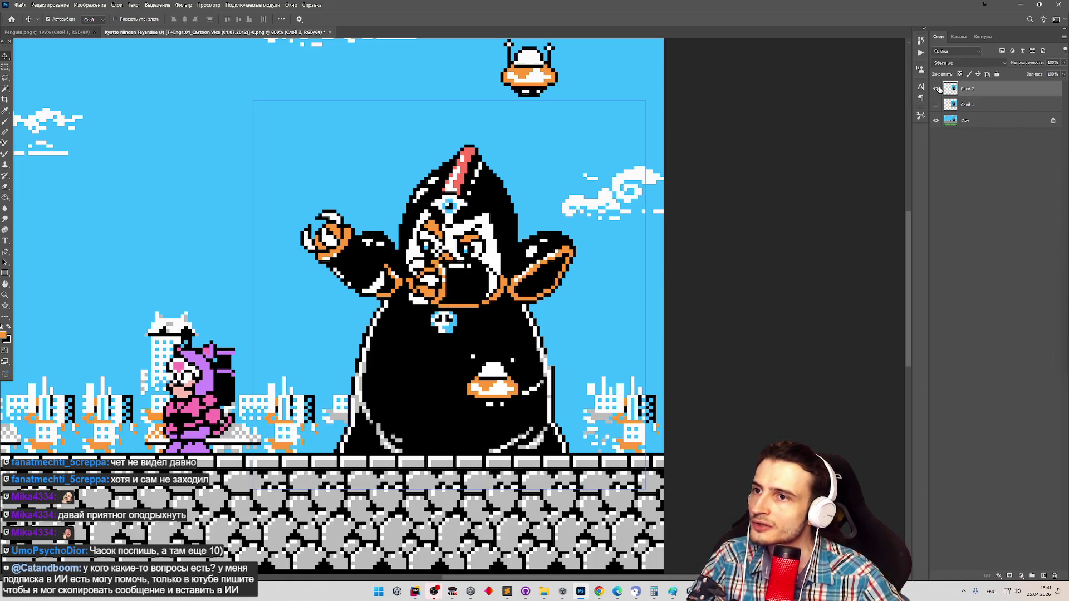
left_click(939, 90)
left_click(938, 91)
left_click(939, 90)
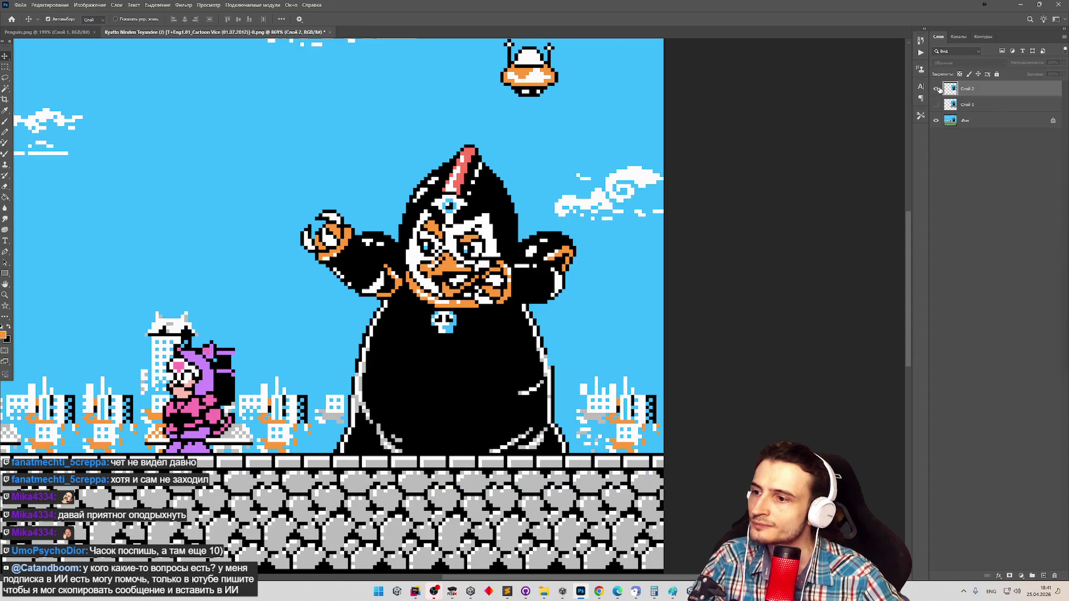
left_click(939, 90)
left_click(938, 90)
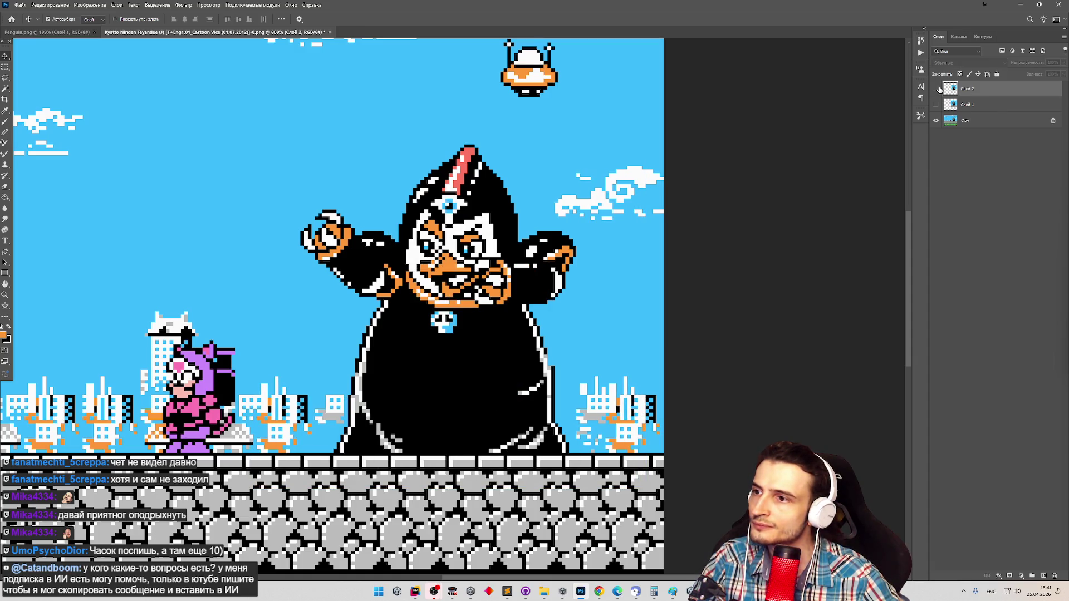
left_click(938, 90)
left_click(939, 90)
left_click(938, 90)
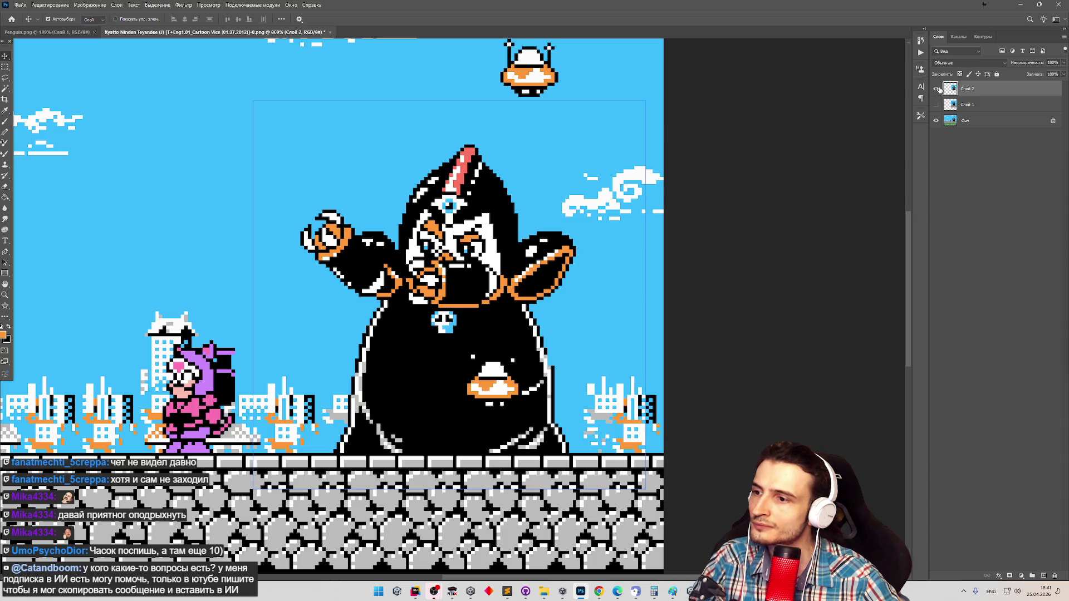
left_click(939, 91)
Restore Unity's full layout, unpause the game, and select the Penguin EnemySpawnerTile to see its 0.09375 X offset.
key("alt+Tab")
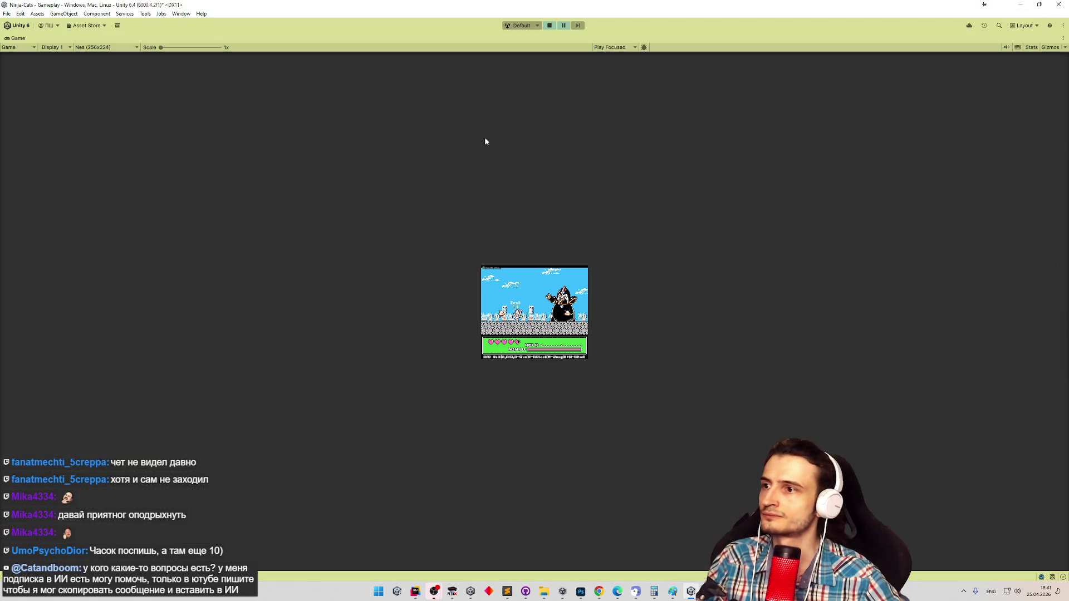
key("shift+space")
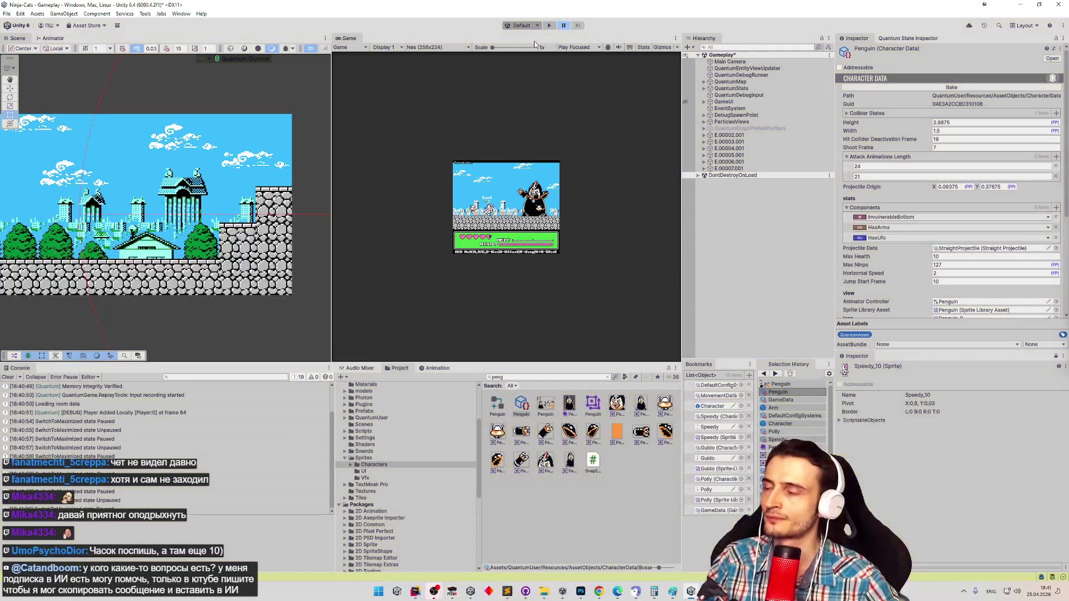
key("ctrl+shift+p")
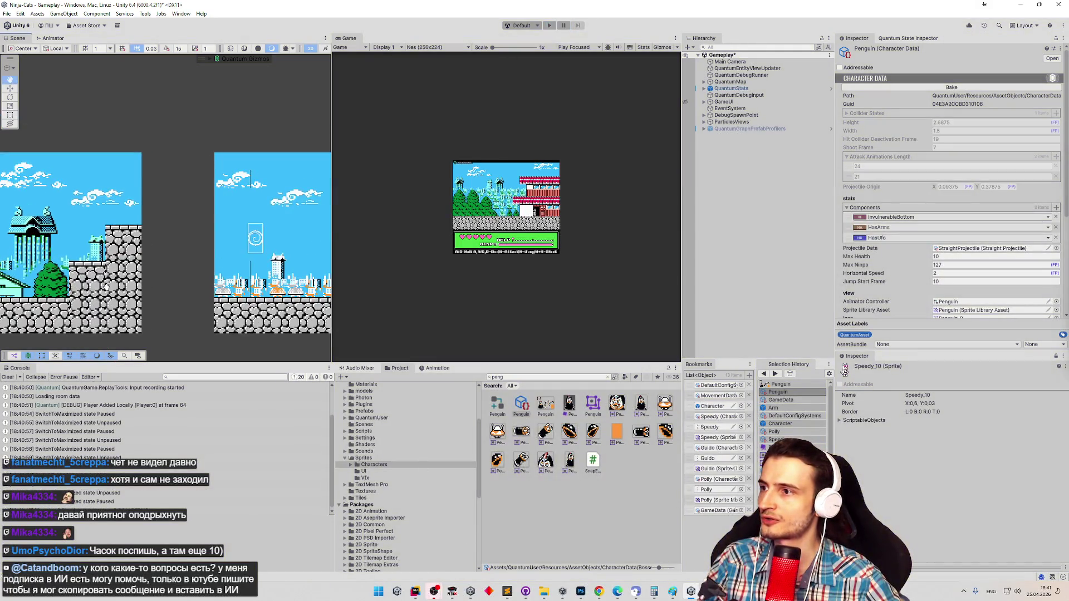
scroll(211, 243, "up", 5)
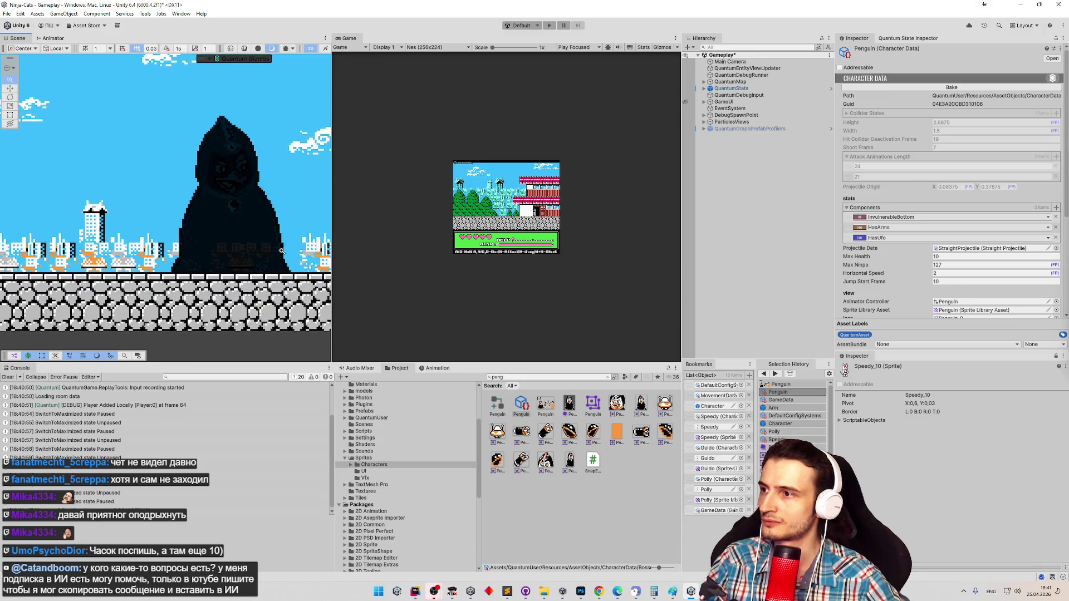
left_click(243, 209)
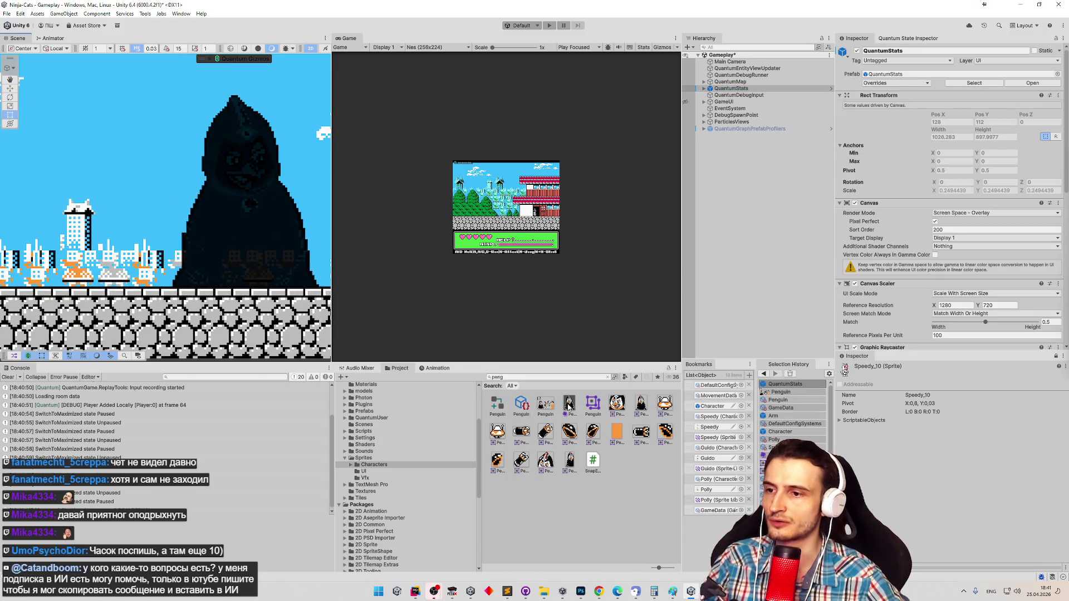
left_click(569, 405)
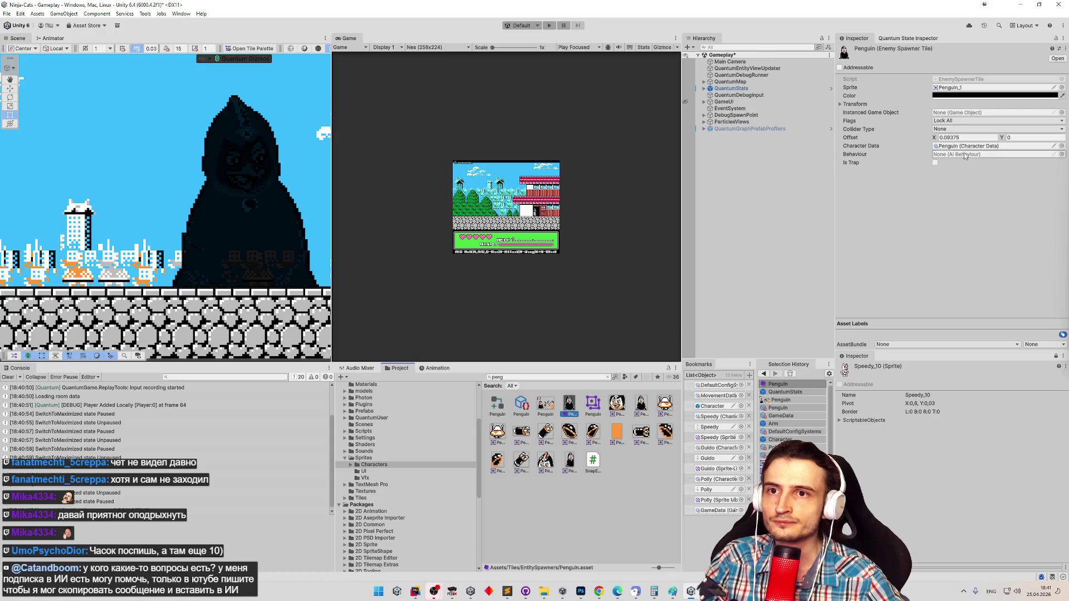
Set the Penguin spawner's Offset X to 0.09375+0.03125*2 (0.15625) and enter Play mode.
left_click(971, 137)
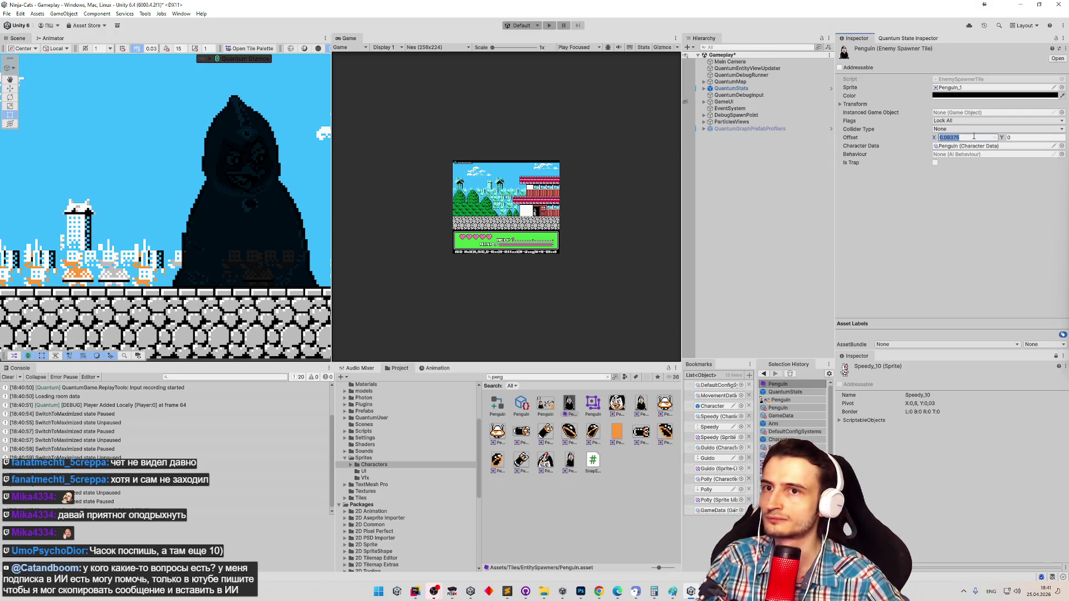
left_click(973, 137)
type("+0.0")
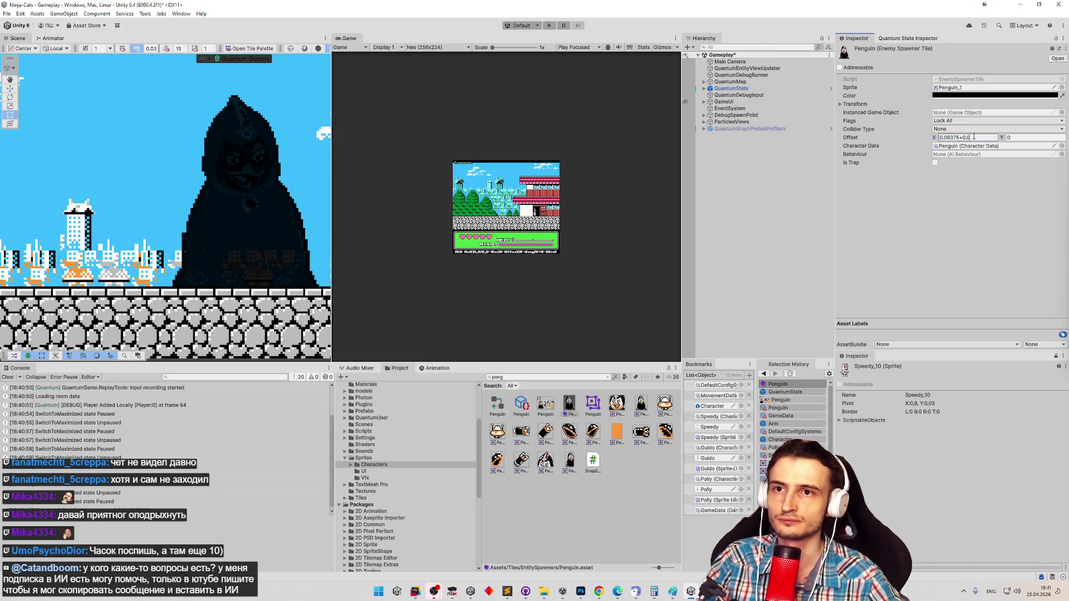
type("3125*")
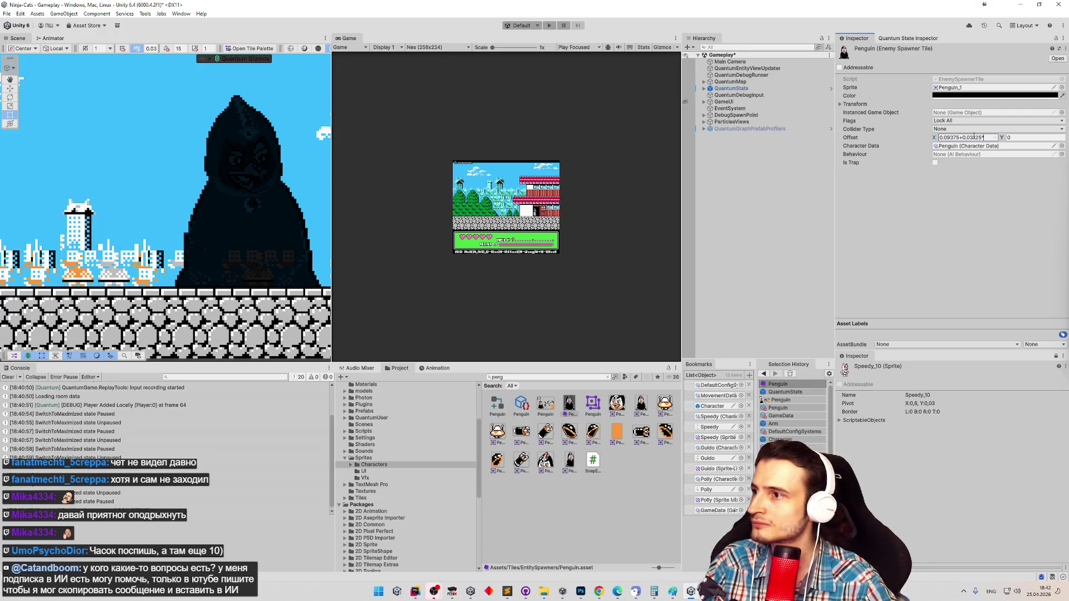
type("3")
key("BackSpace")
type("2")
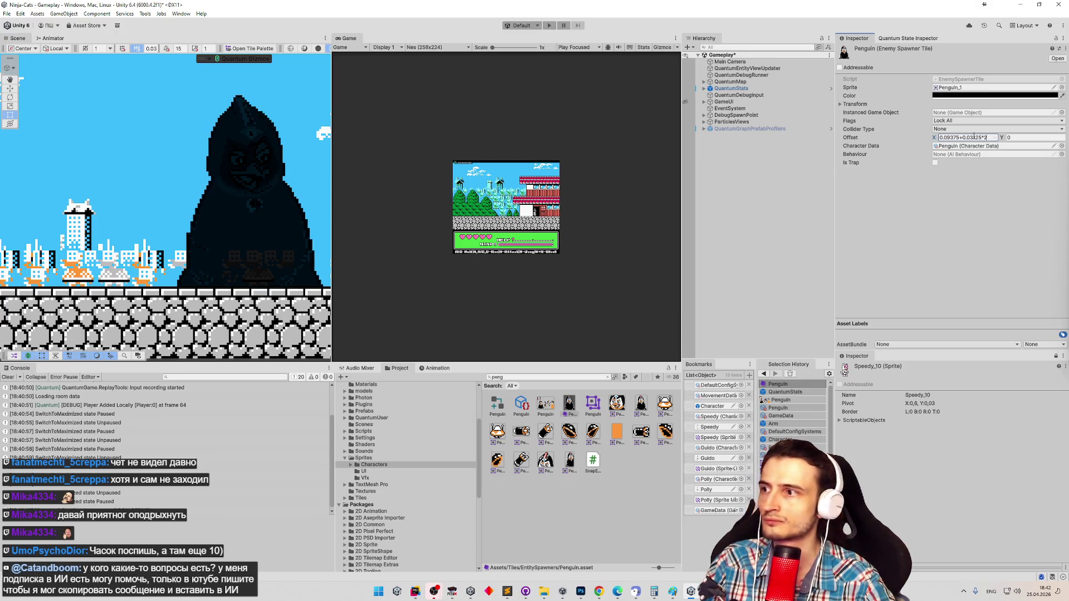
key("Return")
key("ctrl+p")
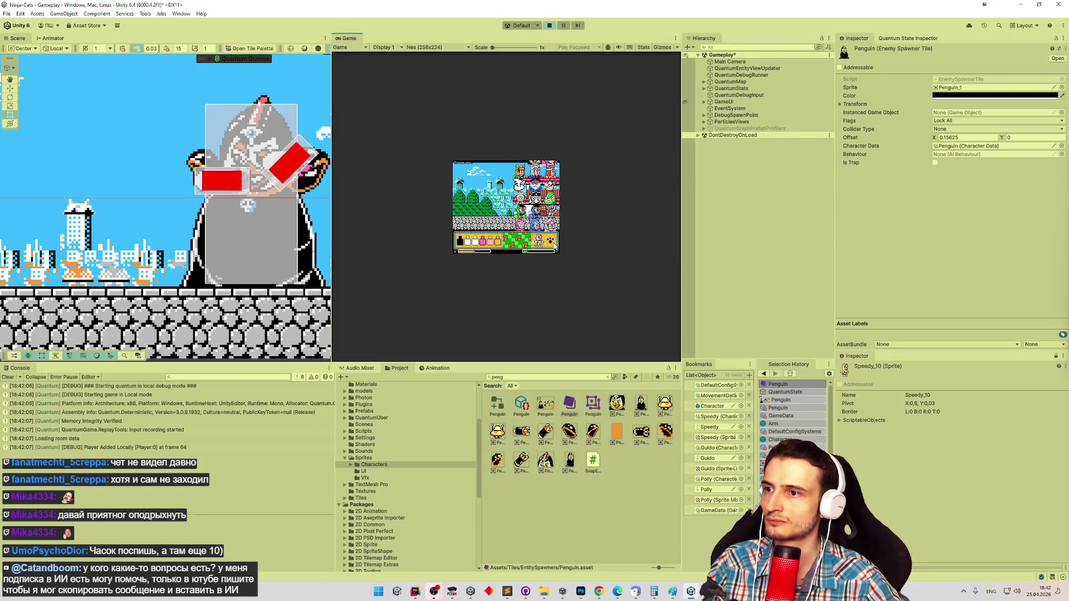
Maximize the Game view to watch the penguin boss, then switch to the Photoshop reference.
key("shift+space")
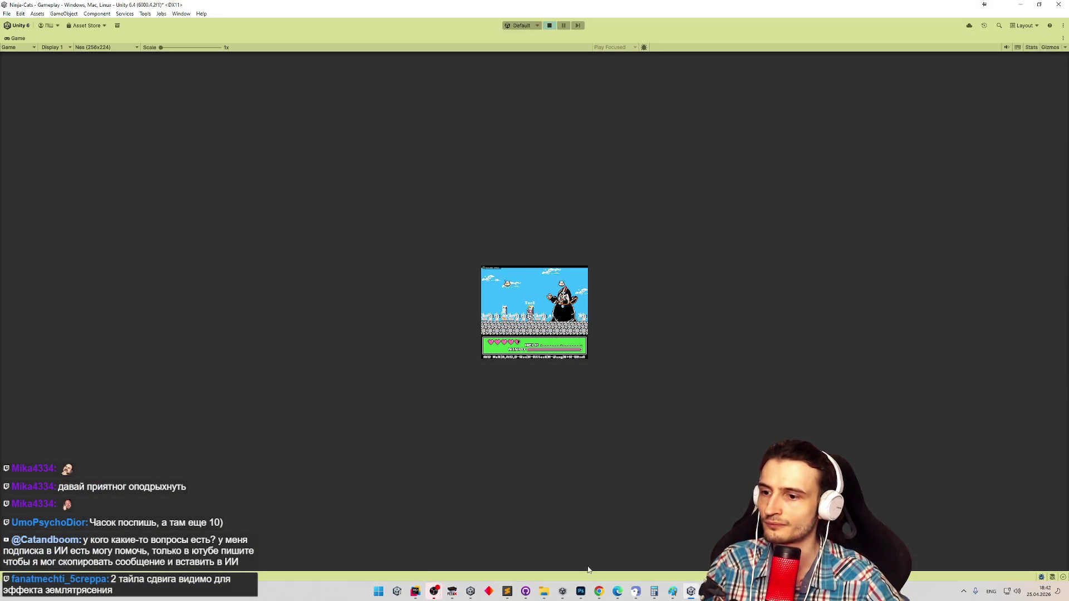
left_click(581, 591)
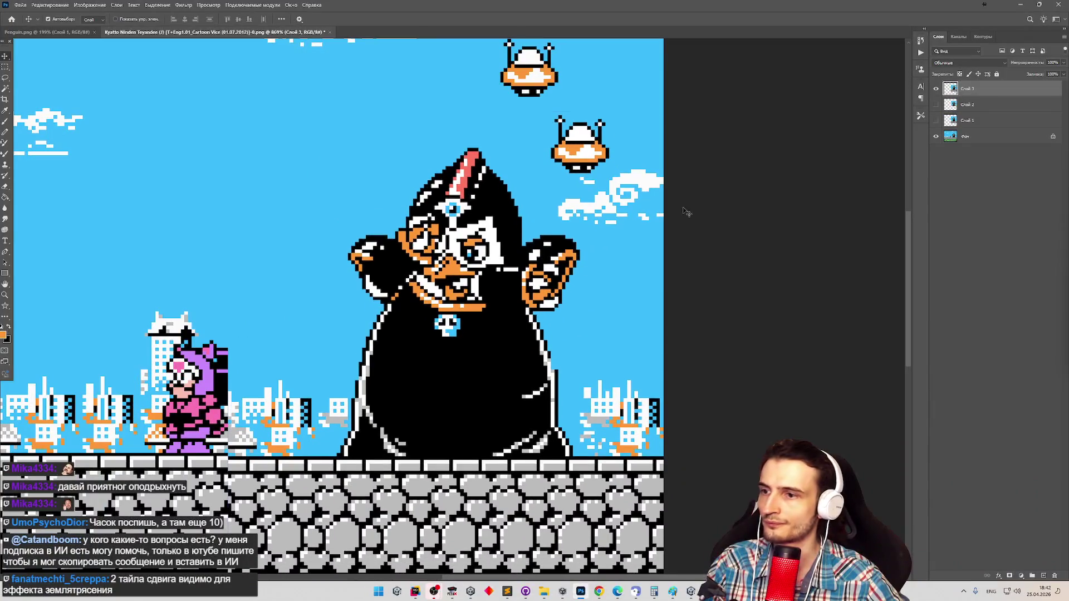
Set Layer 3 to 59% opacity and shift it 2 px right over the NES penguin.
left_click(936, 104)
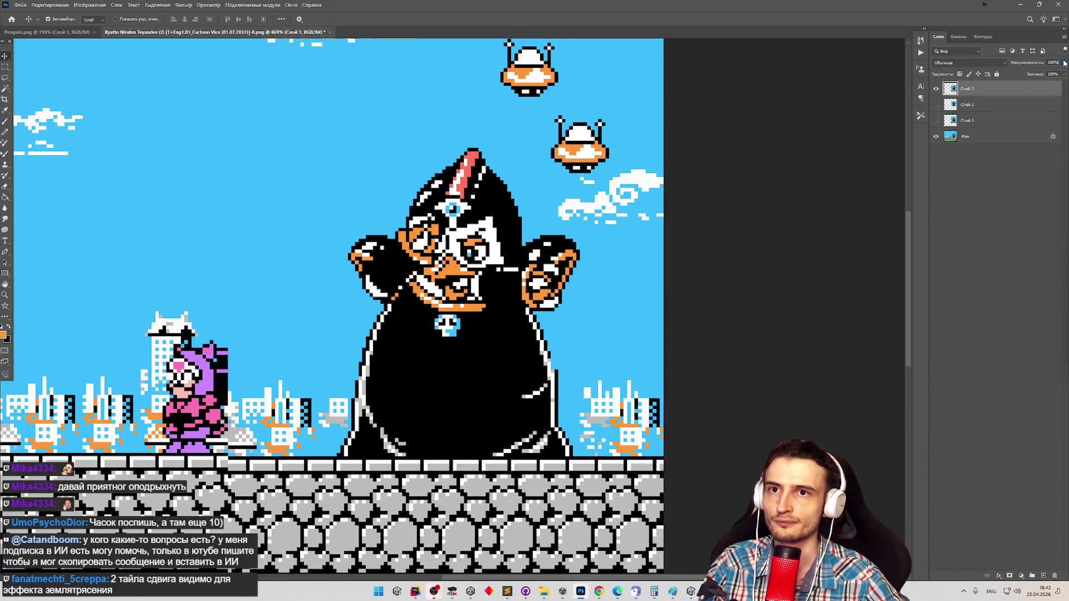
left_click_drag(1063, 62, 1049, 74)
left_click_drag(473, 300, 483, 300)
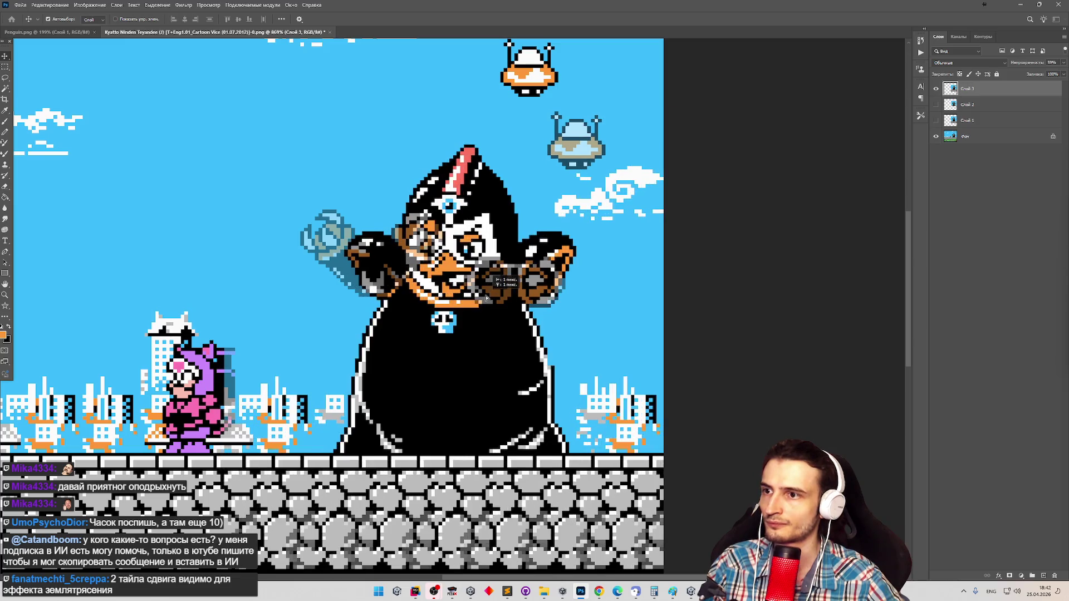
Toggle the overlay repeatedly to check alignment, leave it hidden, and minimize Photoshop.
left_click(935, 88)
left_click(936, 90)
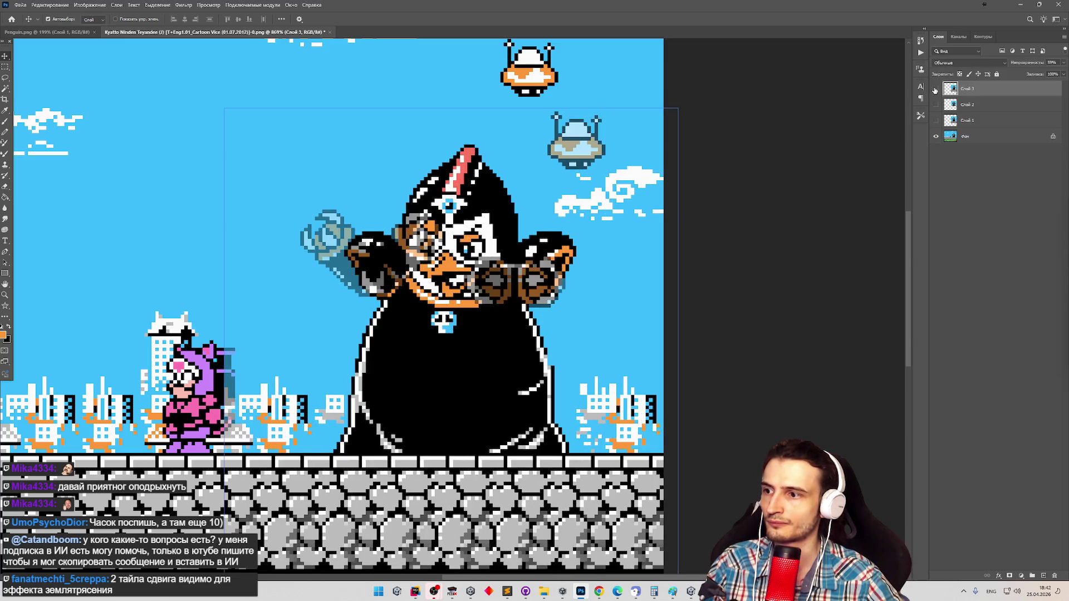
left_click(935, 89)
left_click(936, 89)
left_click(936, 89)
left_click(936, 89)
left_click(936, 89)
left_click(936, 89)
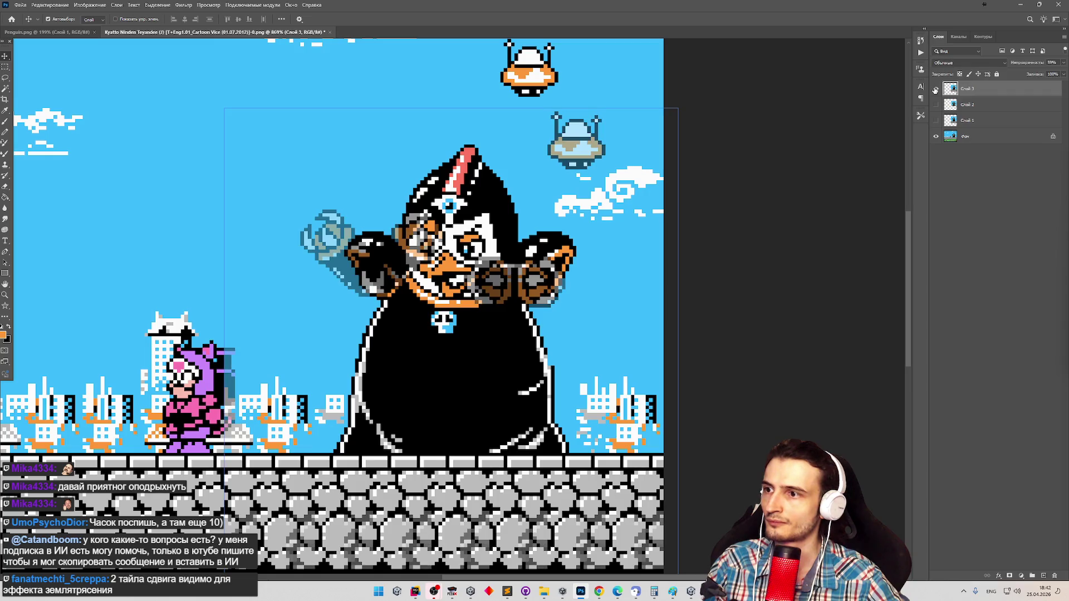
left_click(936, 89)
left_click(936, 89)
left_click(935, 89)
left_click(936, 89)
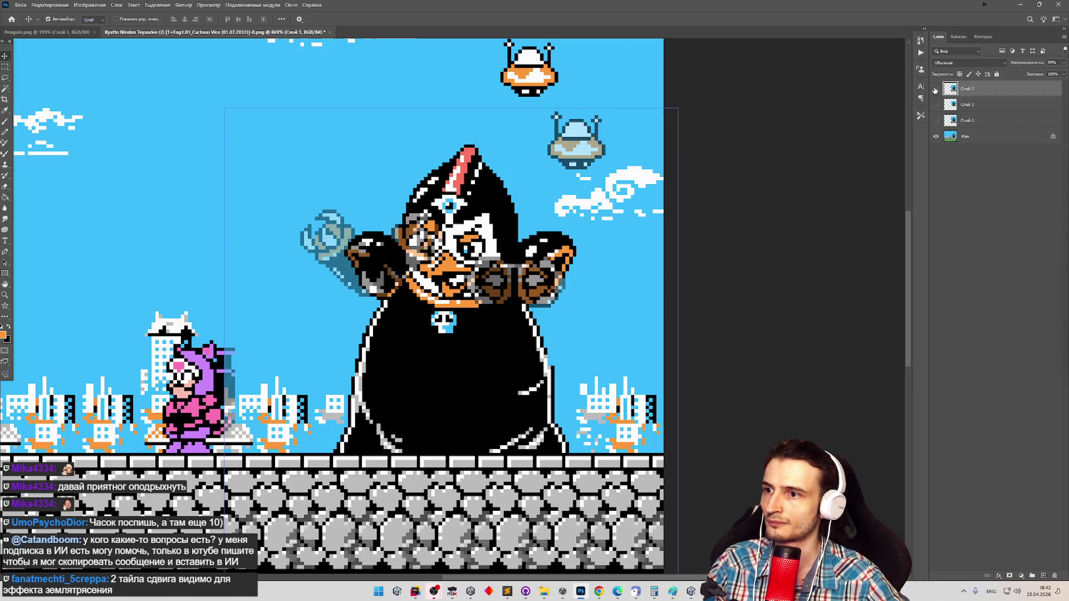
left_click(935, 89)
left_click(935, 89)
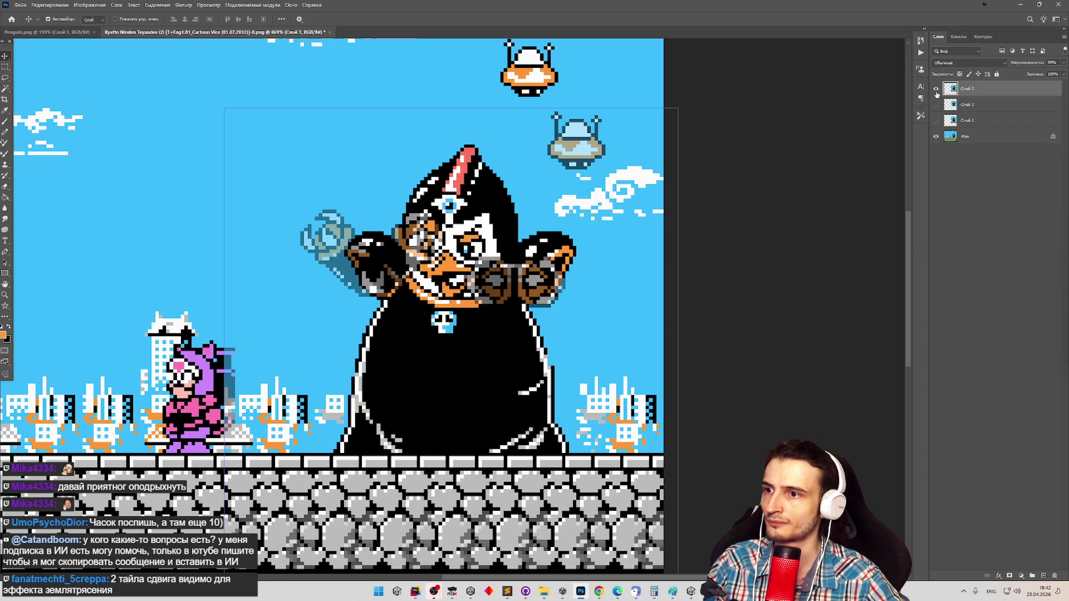
left_click(1022, 6)
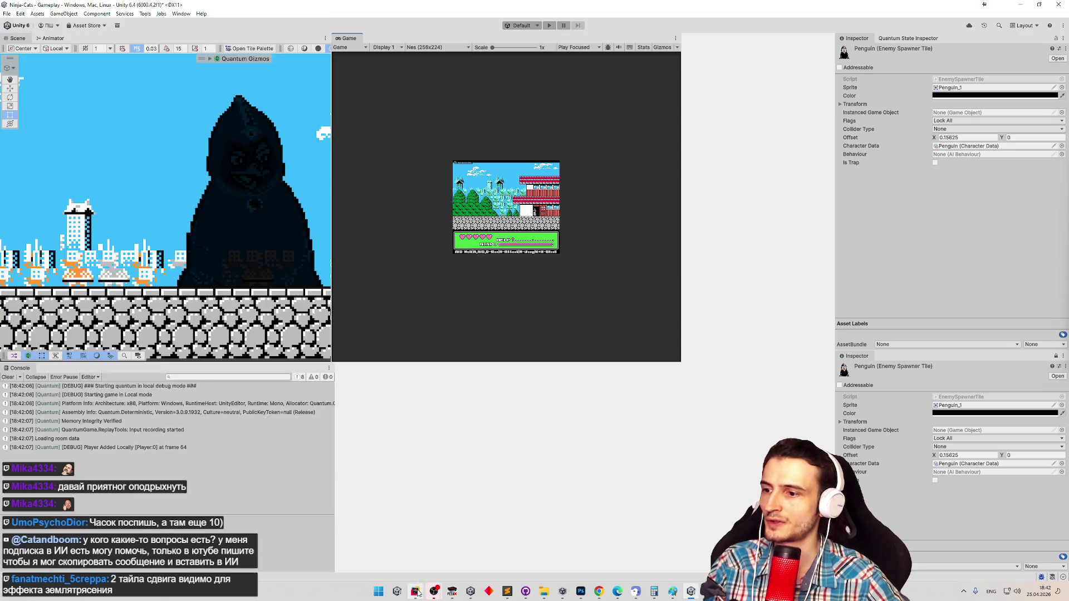
In Rider, find and open ArmsSystem.cs via Search Everywhere with 'arm'.
left_click(415, 591)
key("shift")
key("shift")
type("vev")
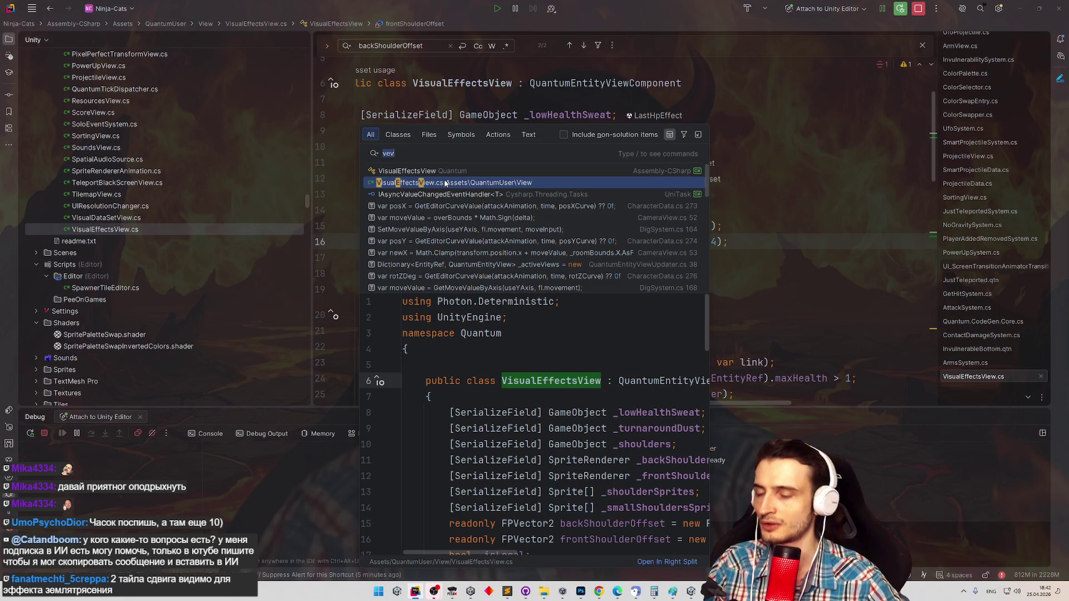
type("arm")
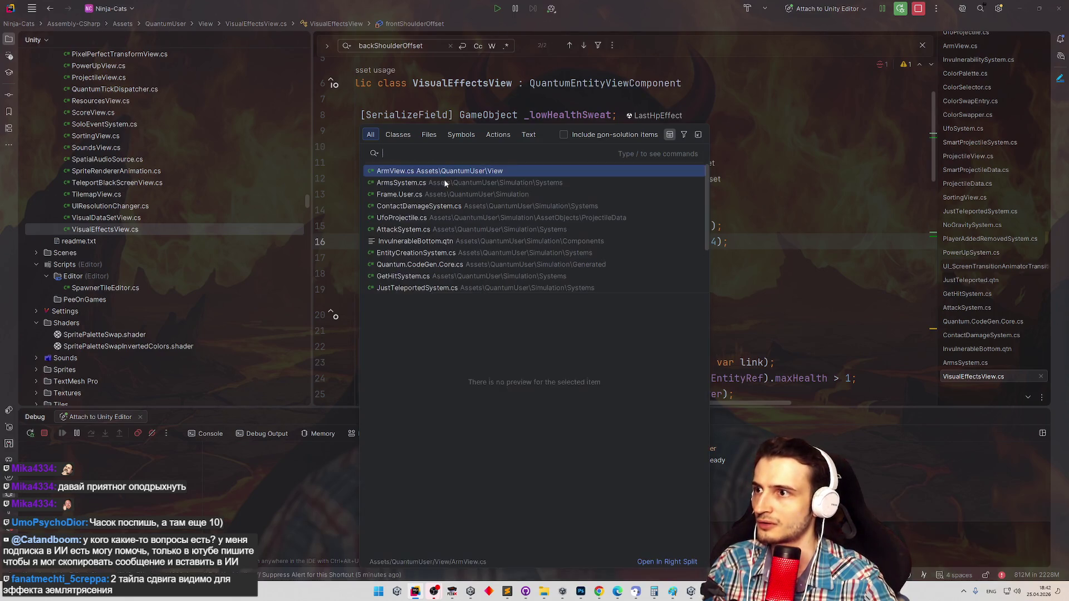
left_click(444, 183)
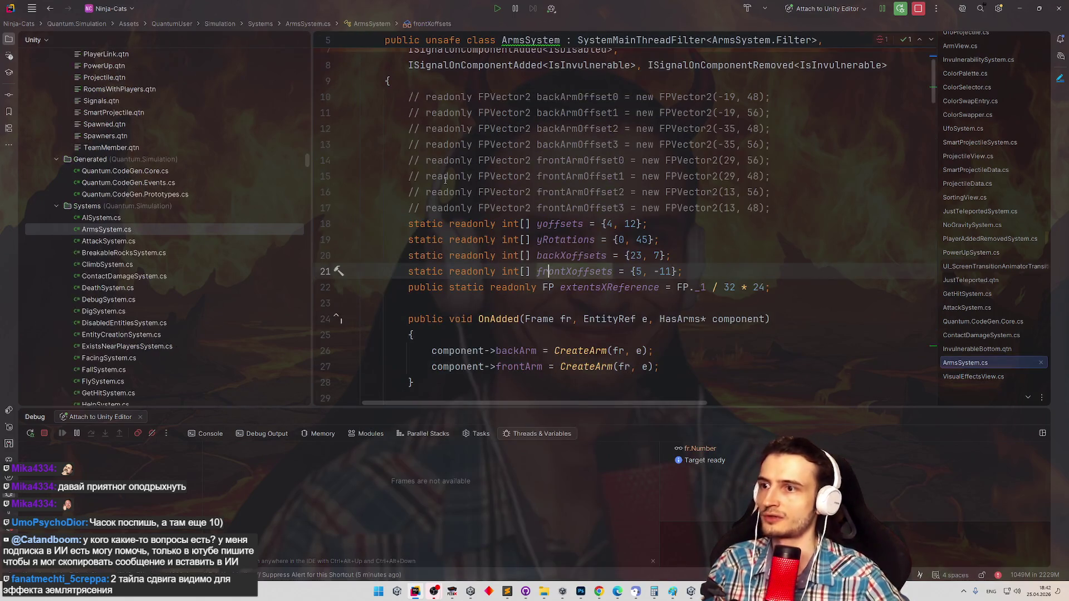
scroll(813, 243, "down", 2)
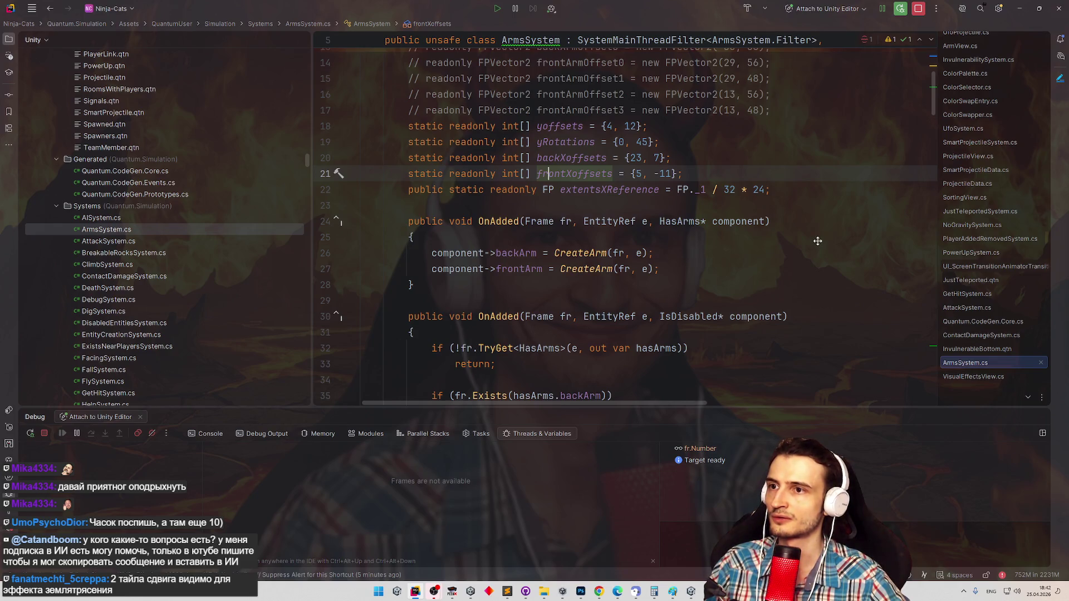
scroll(818, 237, "up", 1)
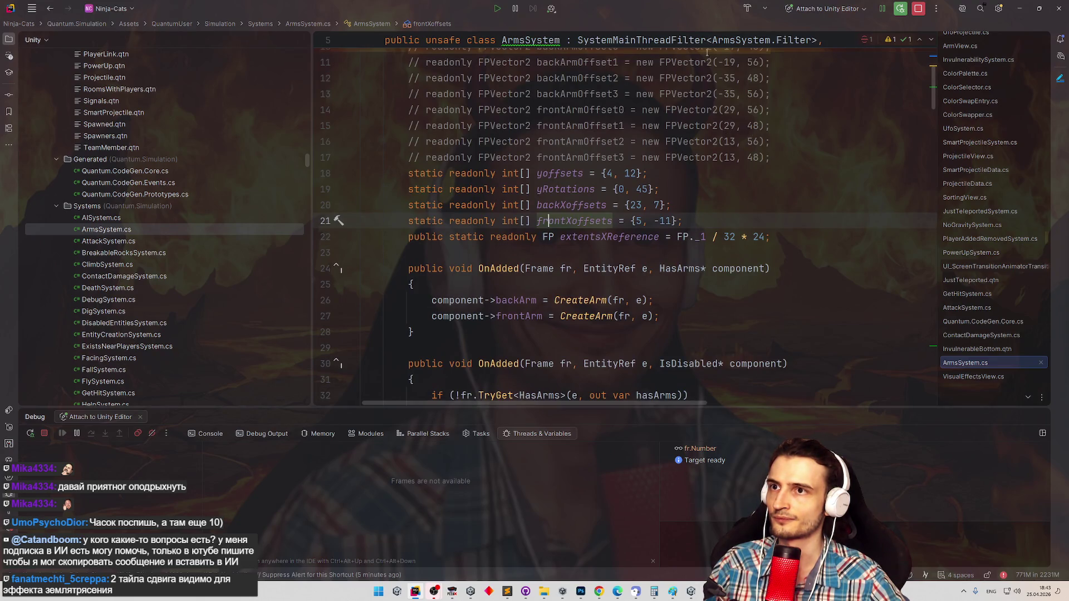
Change backXoffsets from {23, 7} to {5, -11} and minimize Rider.
left_click(633, 205)
left_click_drag(641, 205, 629, 205)
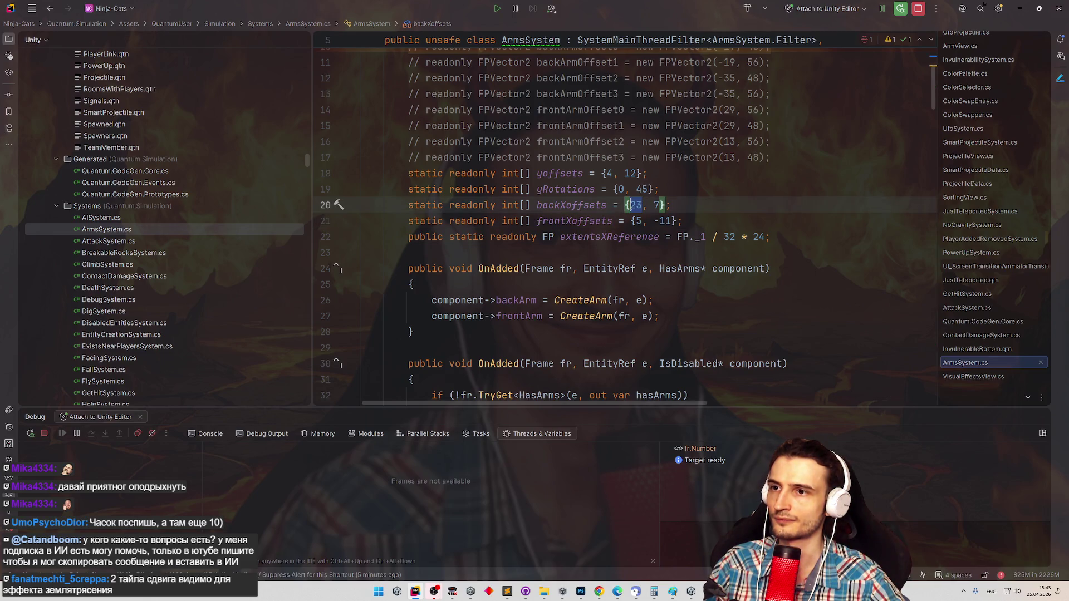
type("14")
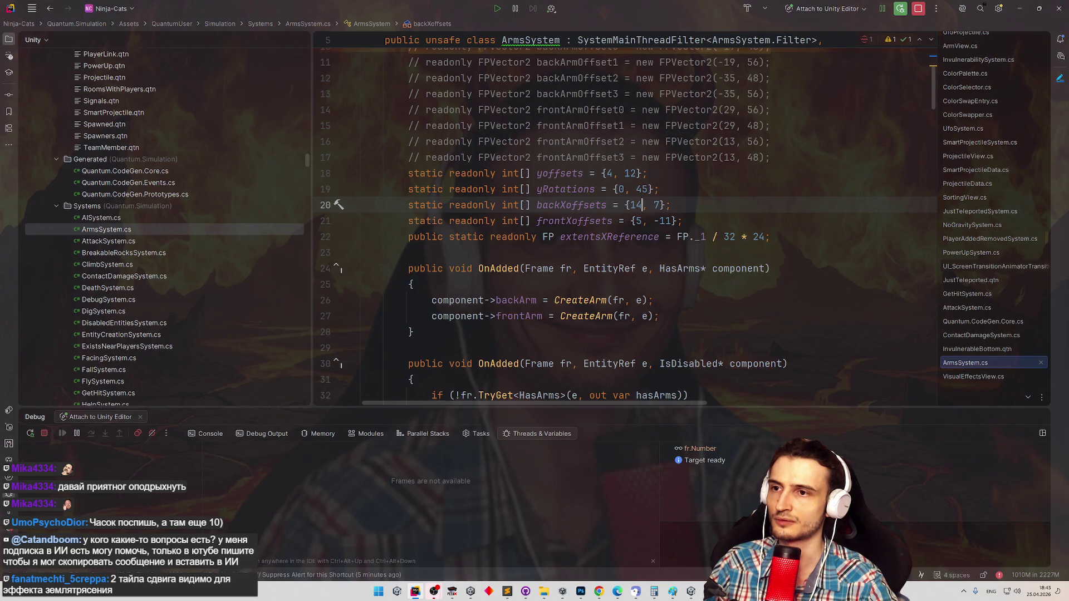
key("BackSpace")
key("BackSpace")
type("5")
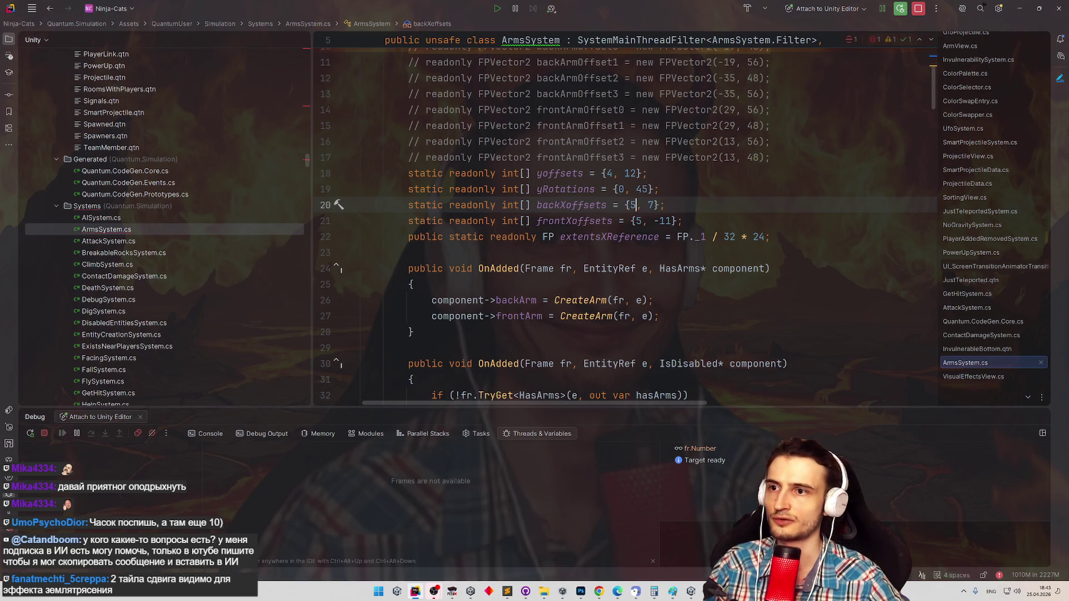
key("Right")
key("Right")
key("shift+Right")
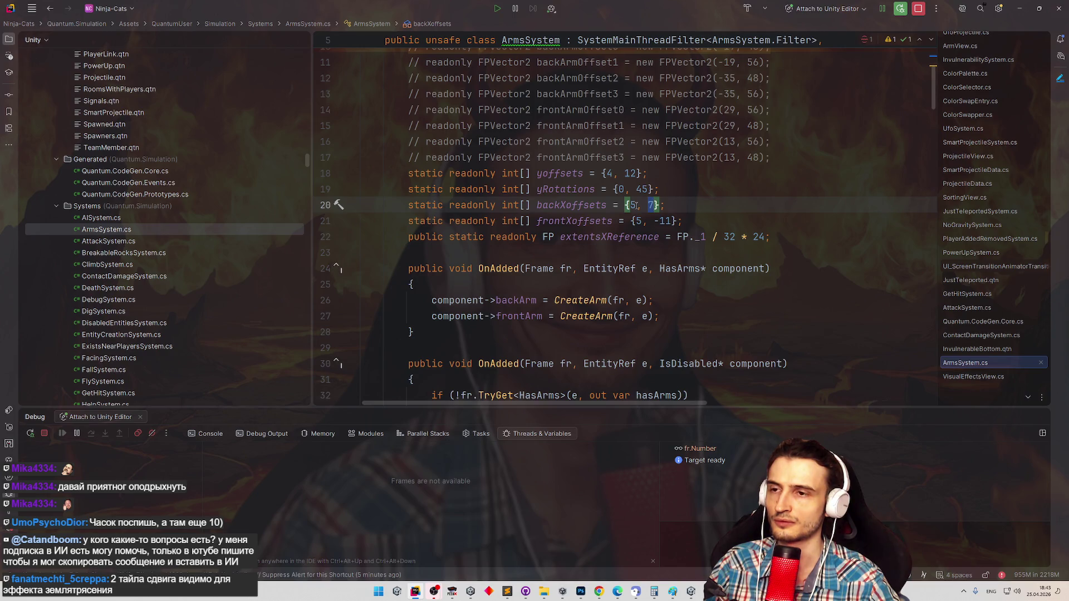
type("-2")
key("BackSpace")
key("BackSpace")
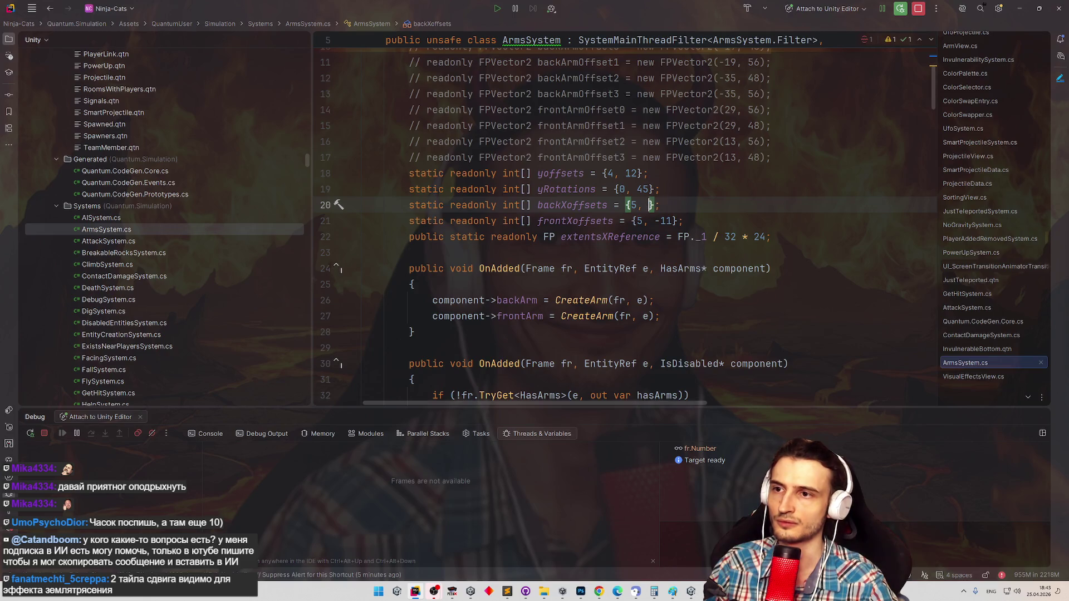
type("-11")
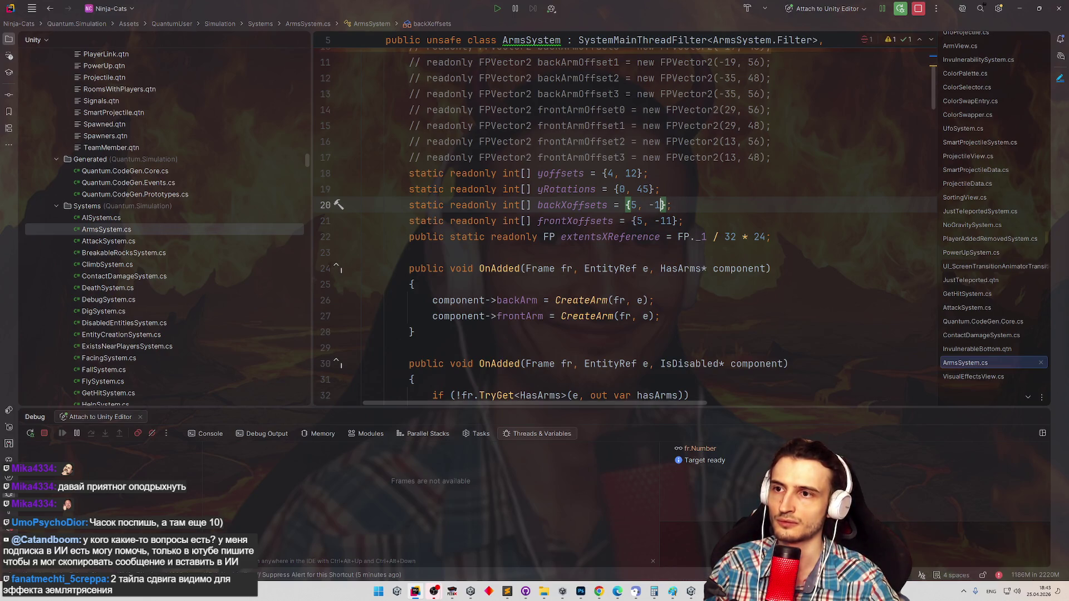
key("End")
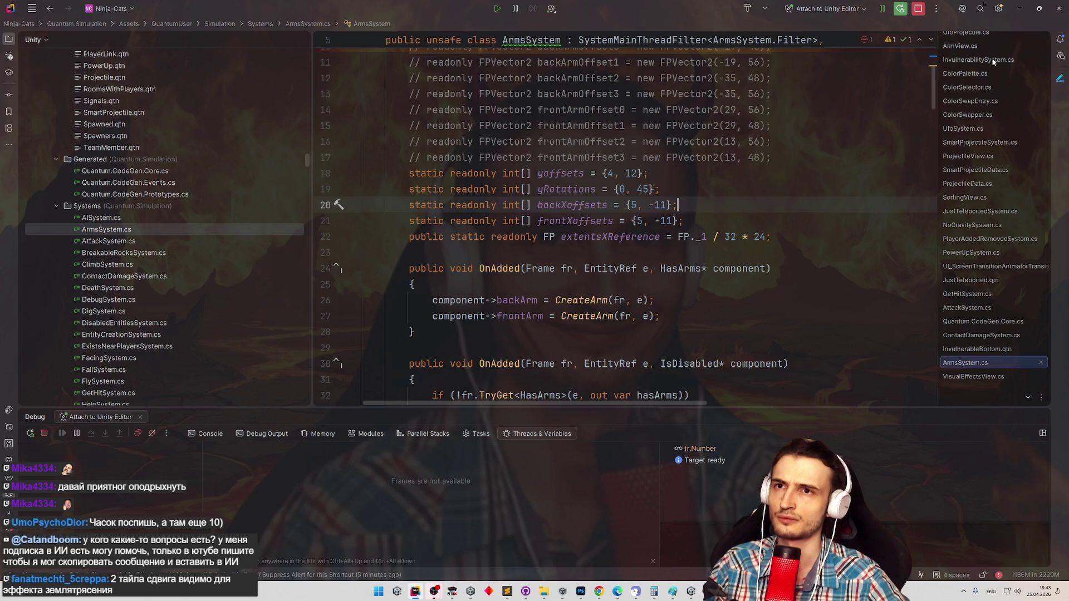
left_click(1016, 11)
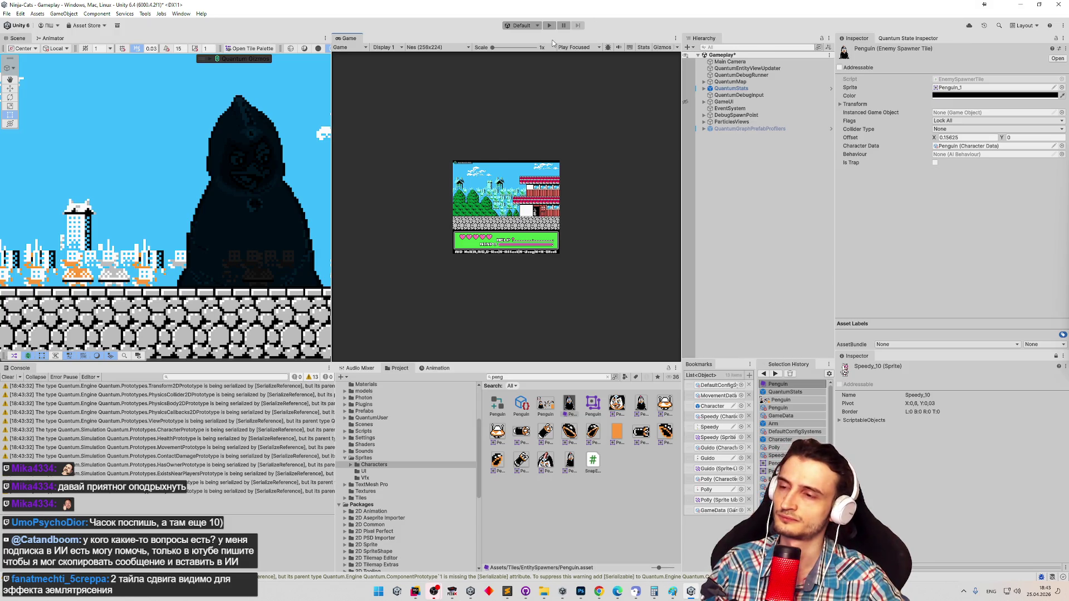
Play-test the penguin boss fight, pause and exit Play mode, then switch to Rider.
left_click(549, 25)
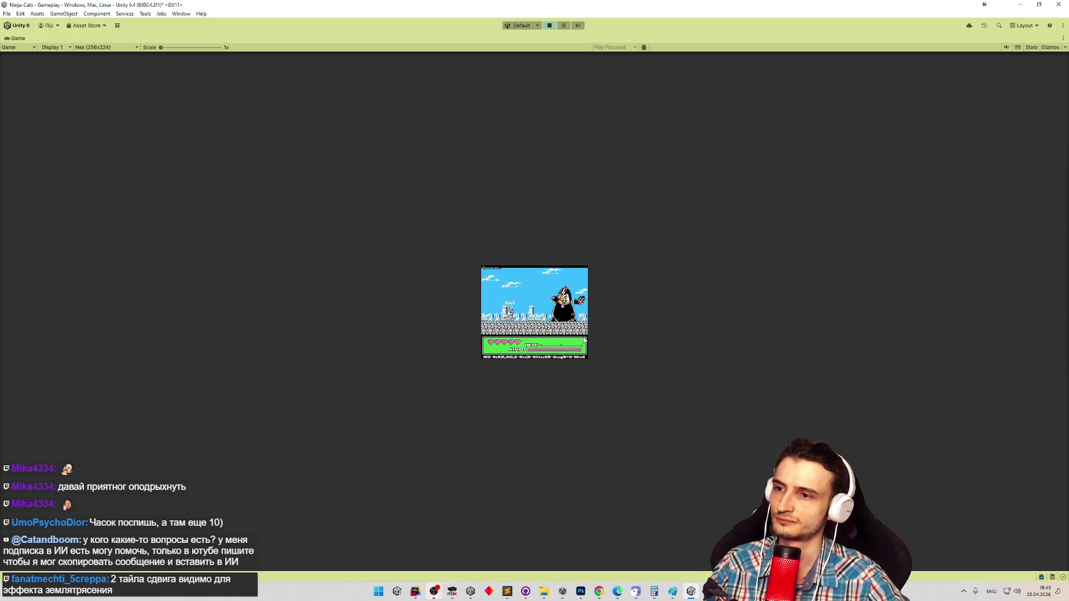
key("ctrl+shift+p")
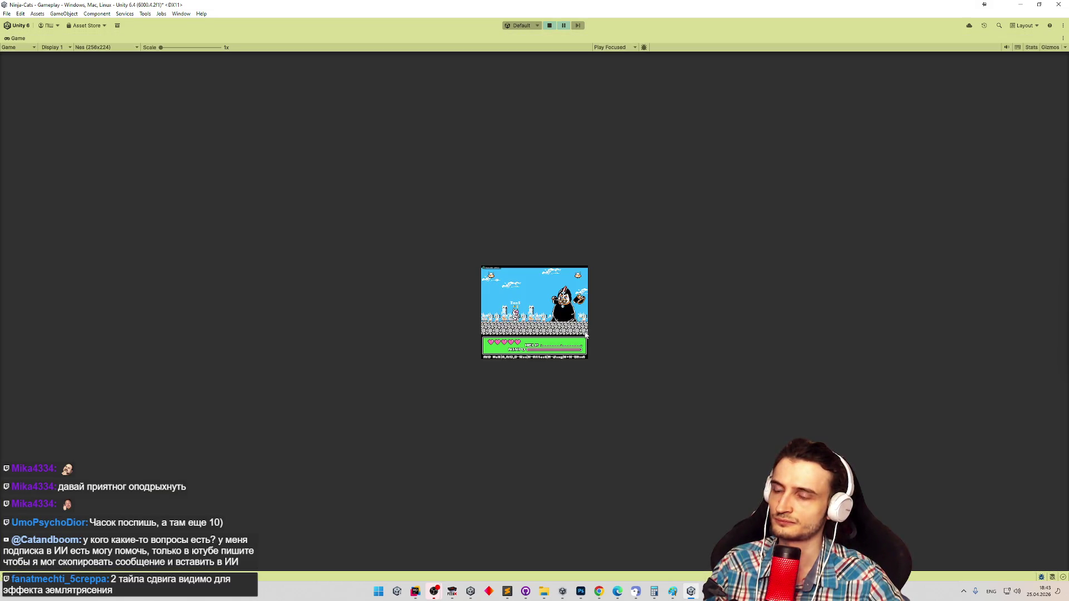
key("ctrl+p")
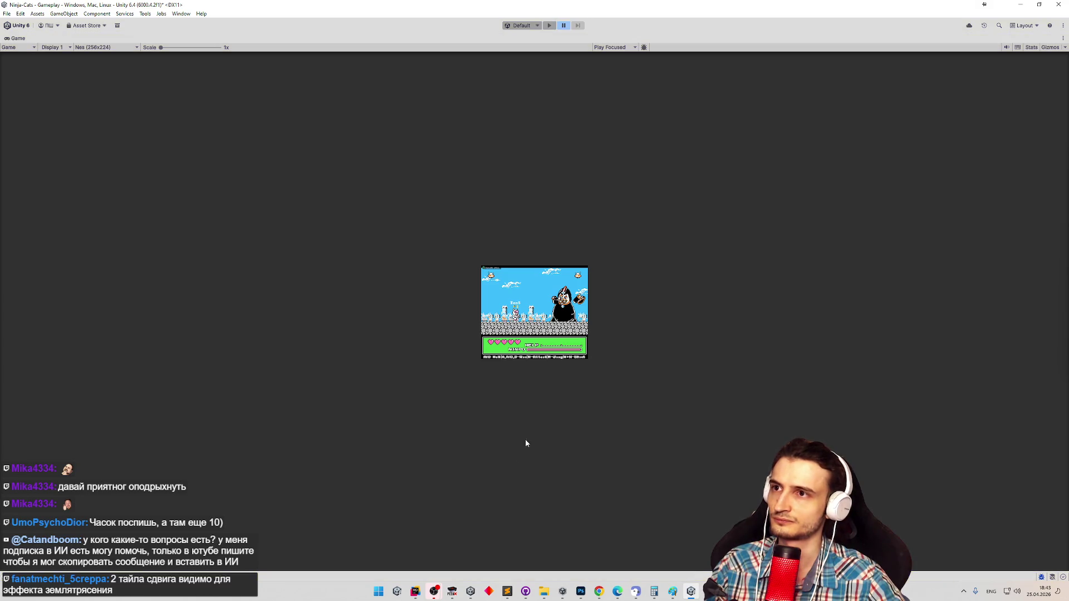
left_click(415, 591)
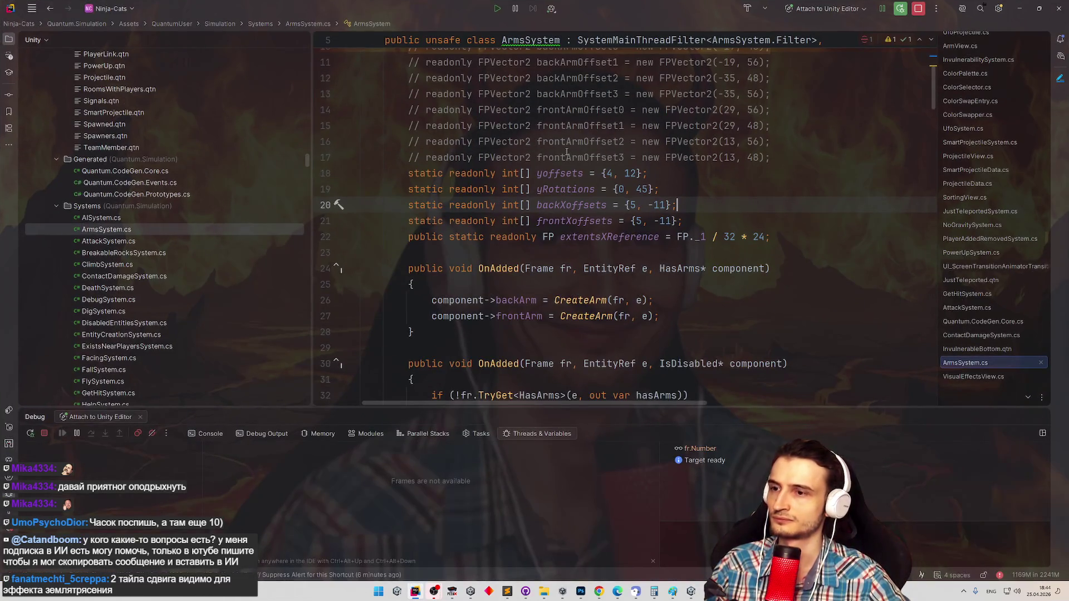
Search the project for the ArmView code and open its class file.
key("ctrl+shift+f")
key("Down")
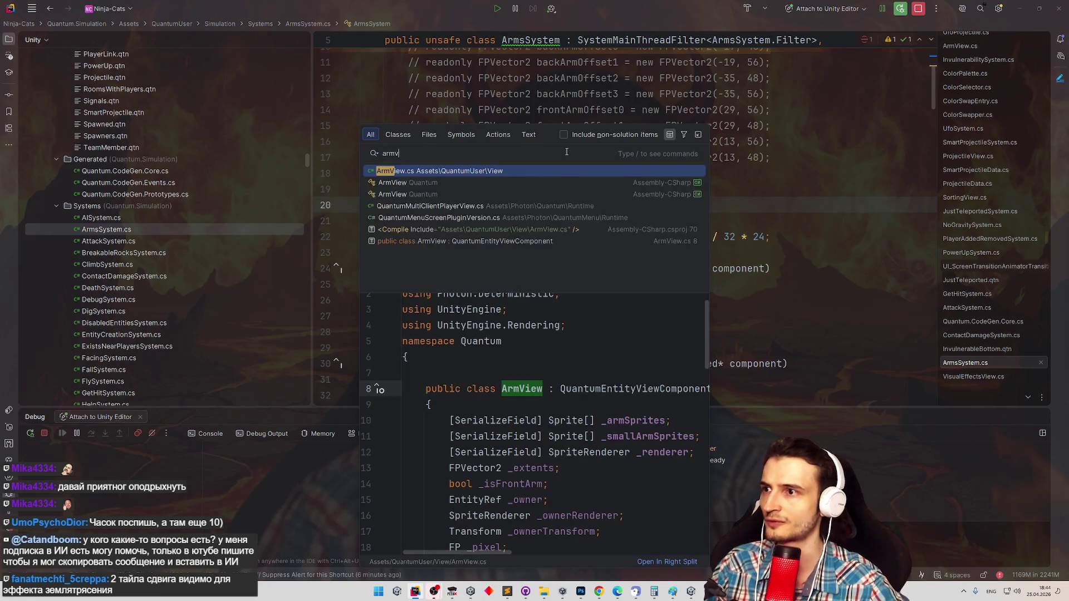
key("Return")
key("ctrl+Home")
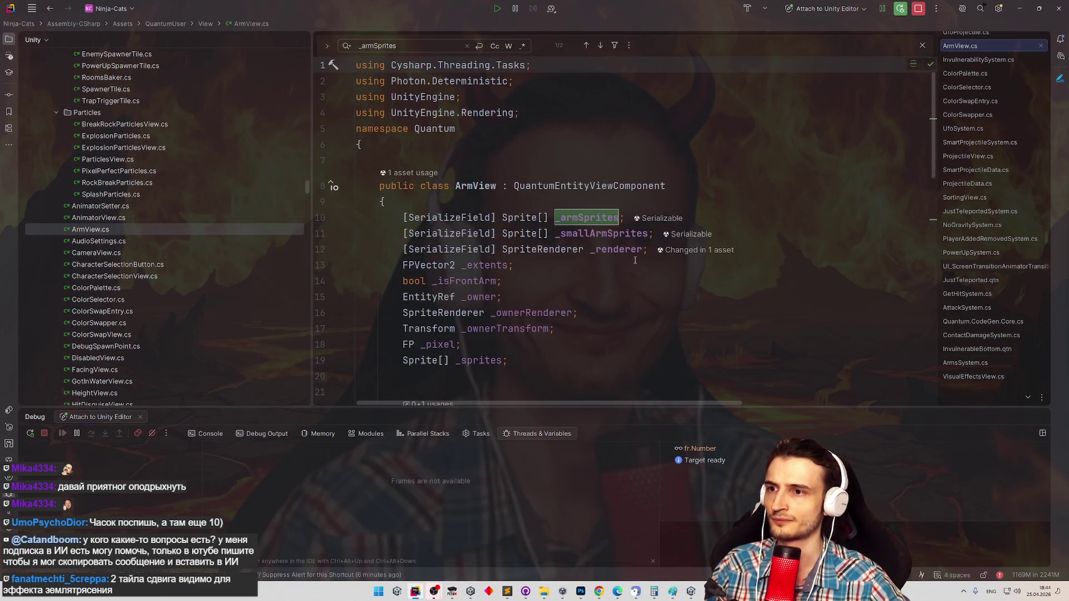
scroll(635, 260, "down", 10)
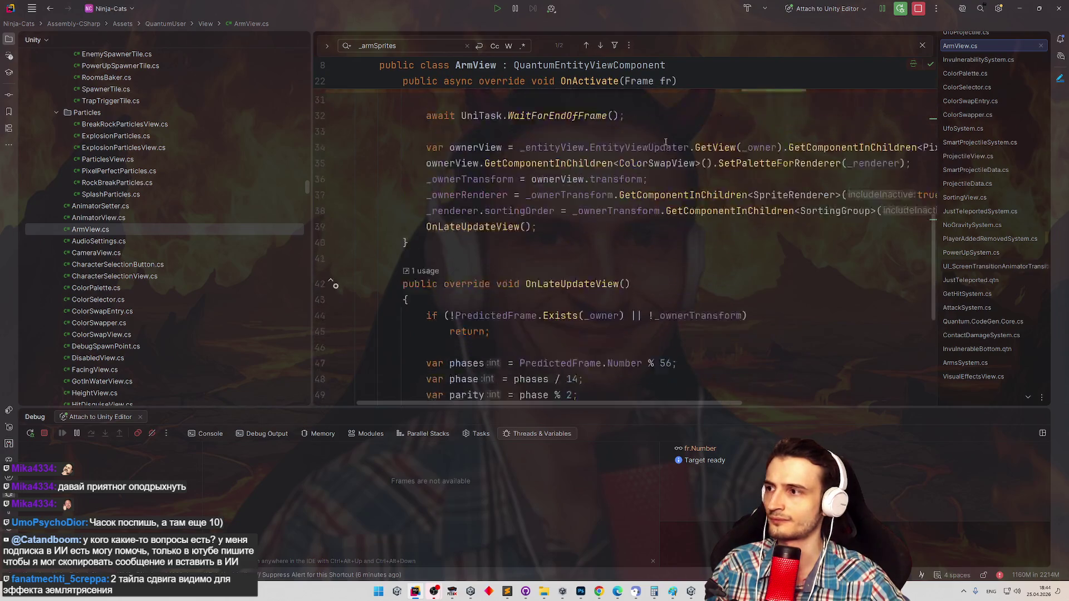
scroll(666, 142, "up", 1)
Open VisualEffectsView.cs, change backShoulderOffset from (-24, 4) to (-15, 4), and return to Unity.
key("shift")
key("shift")
type("v")
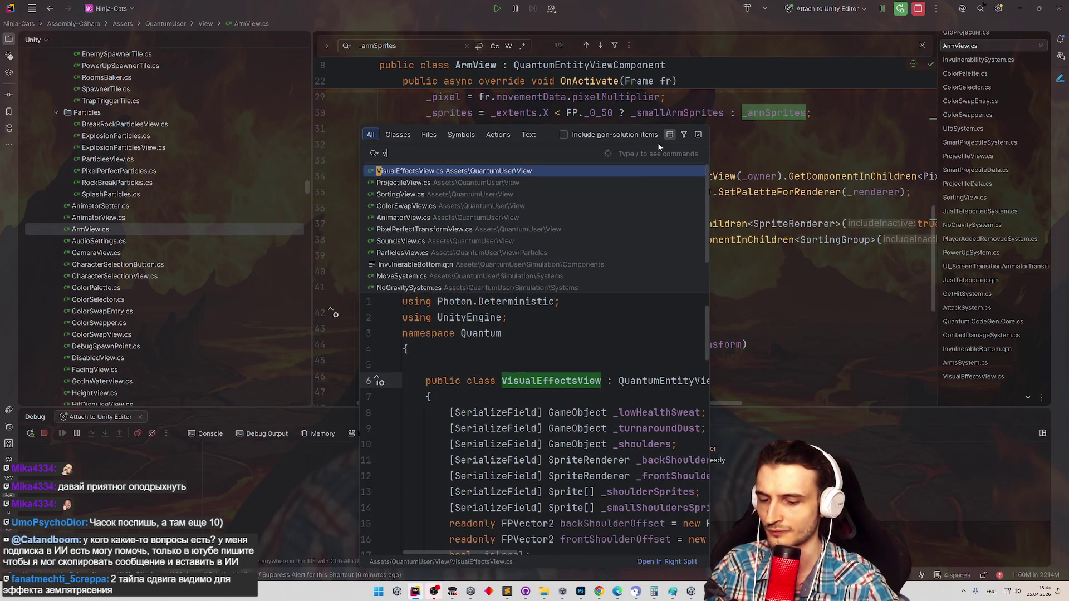
type("e")
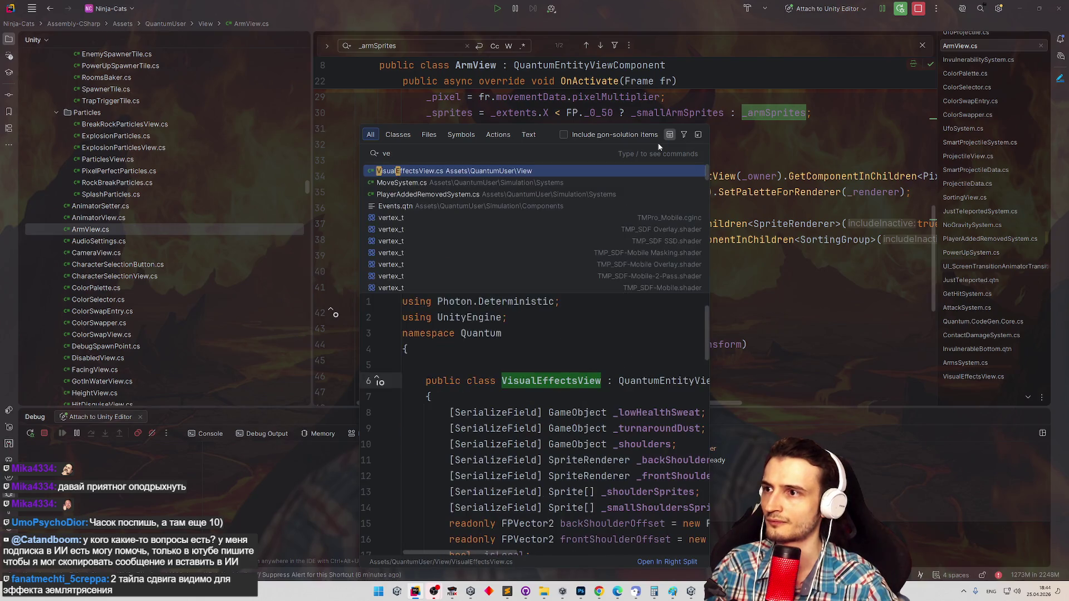
key("Return")
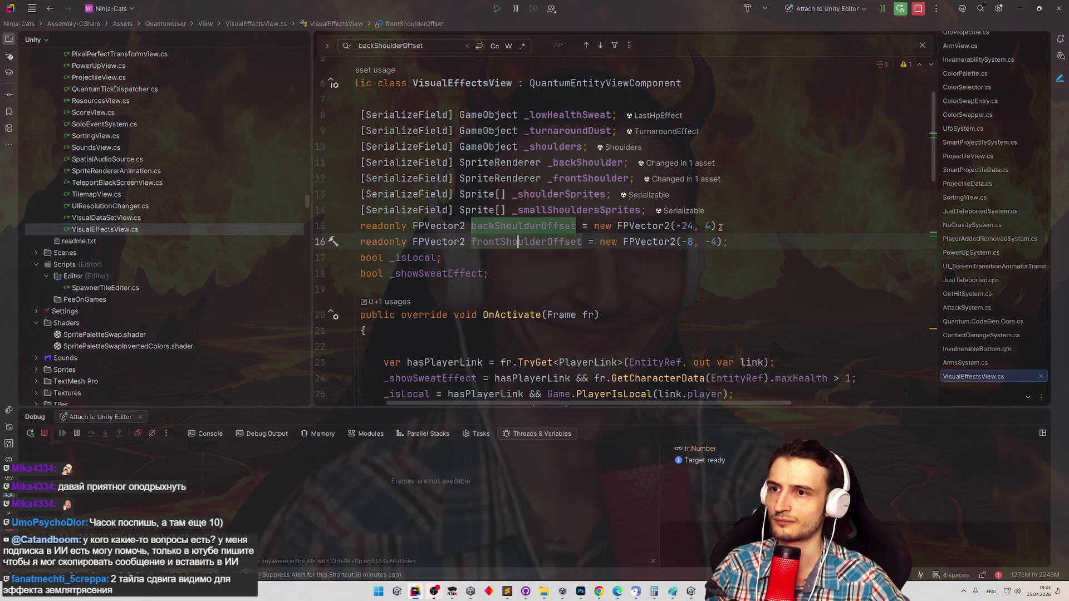
double_click(690, 227)
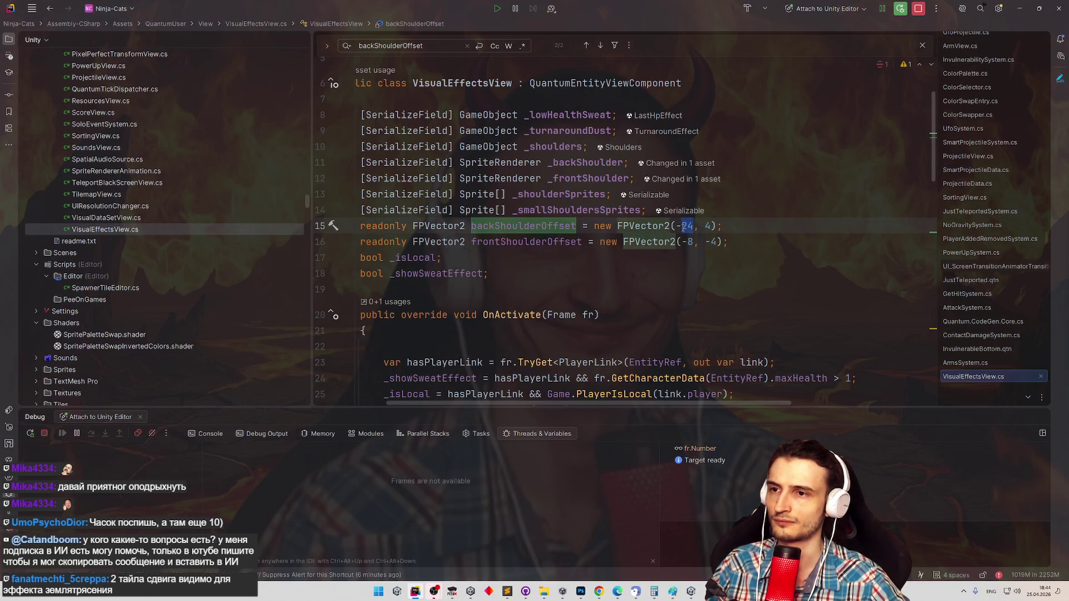
type("15")
left_click(793, 177)
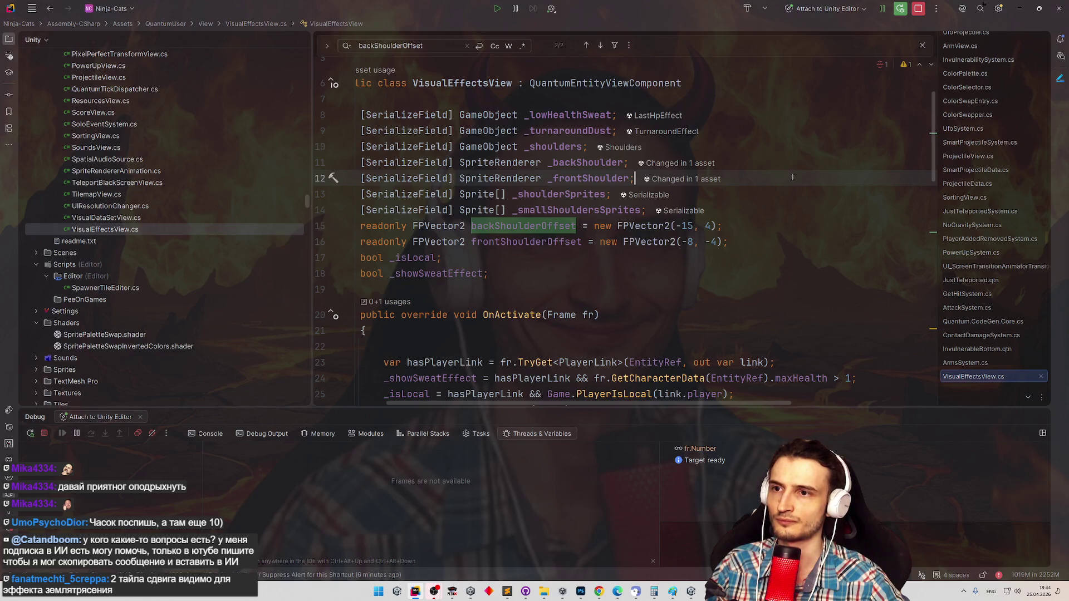
left_click(1019, 8)
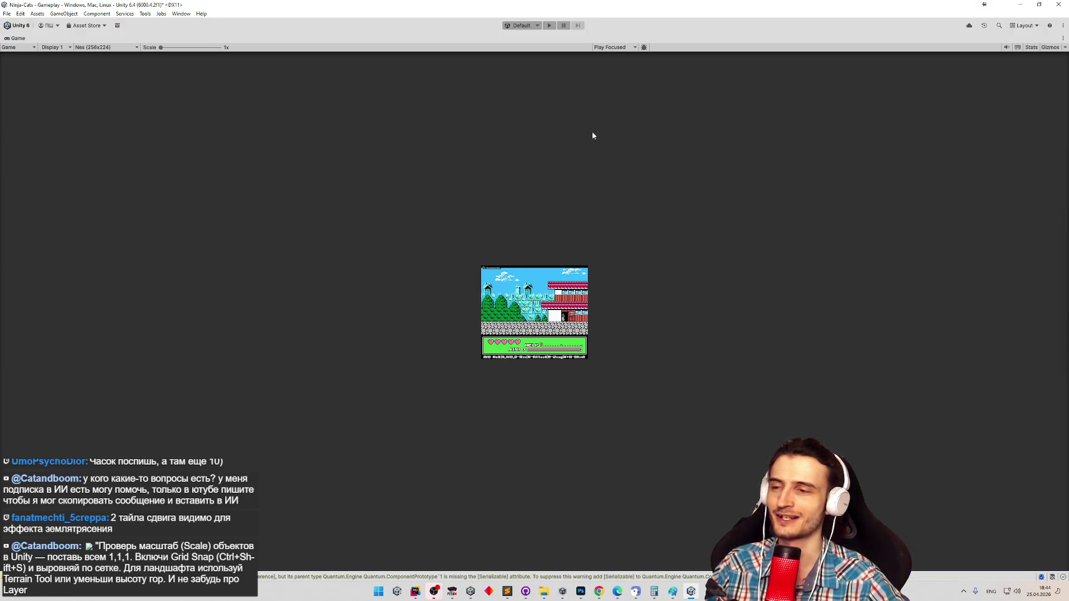
Play the boss fight at 2x Game view scale to check the shoulders, then stop and return to Rider.
key("ctrl+p")
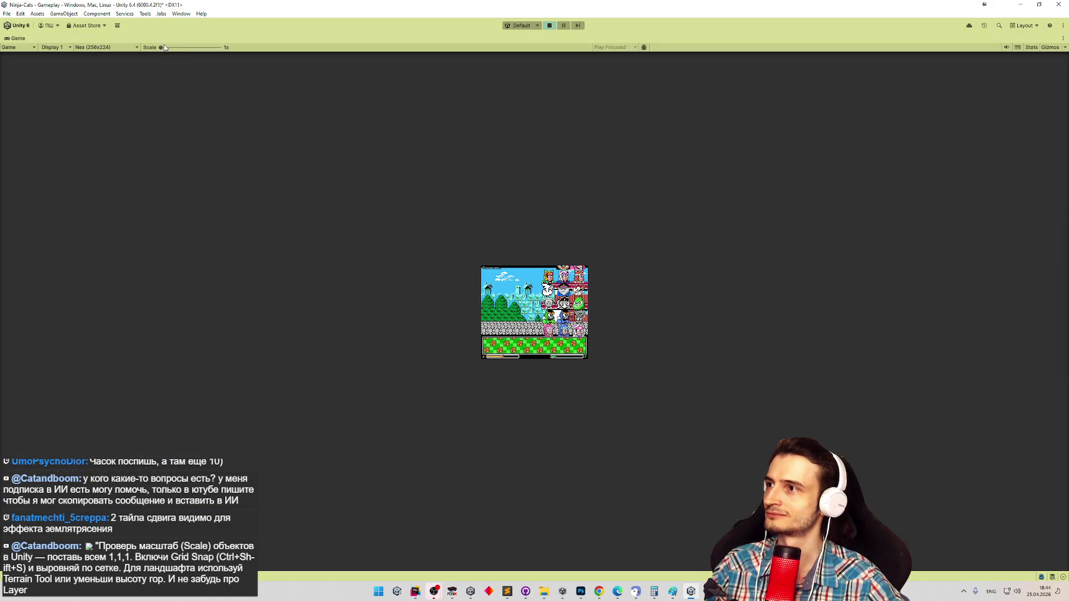
left_click_drag(163, 48, 194, 48)
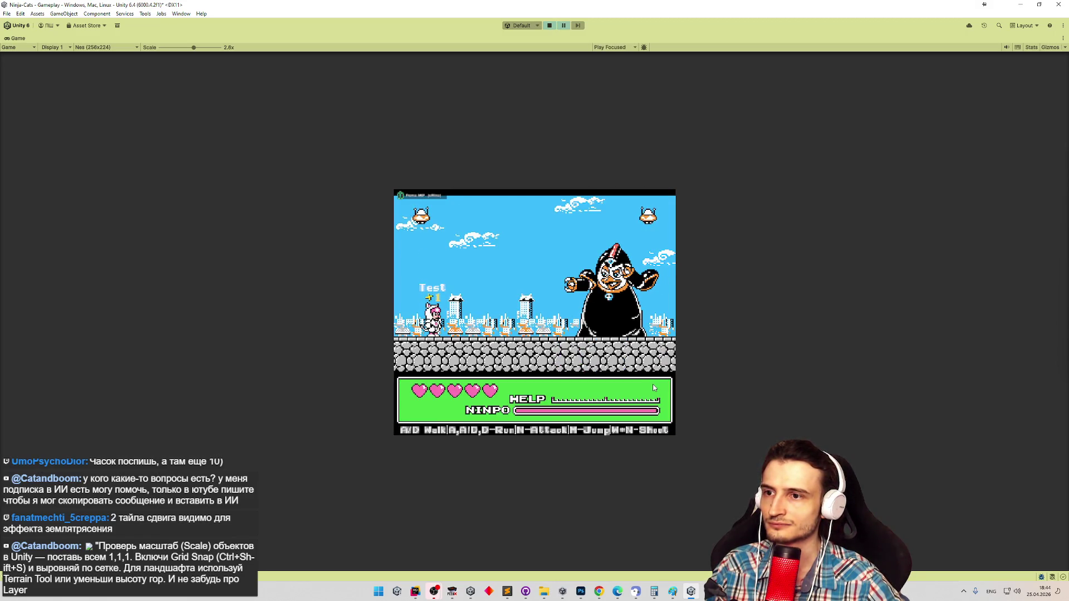
key("ctrl+p")
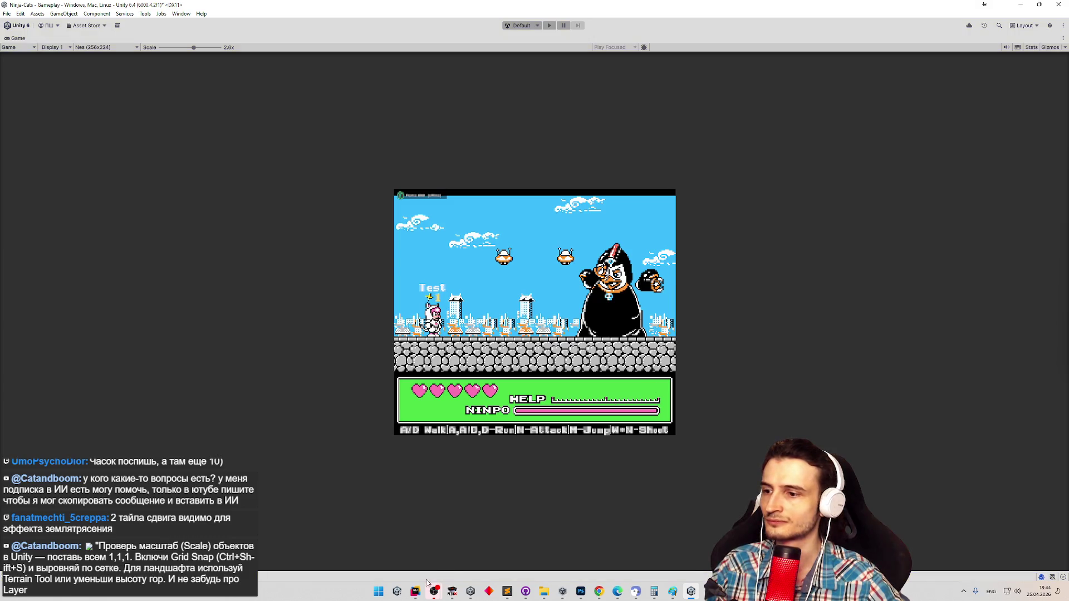
left_click(416, 590)
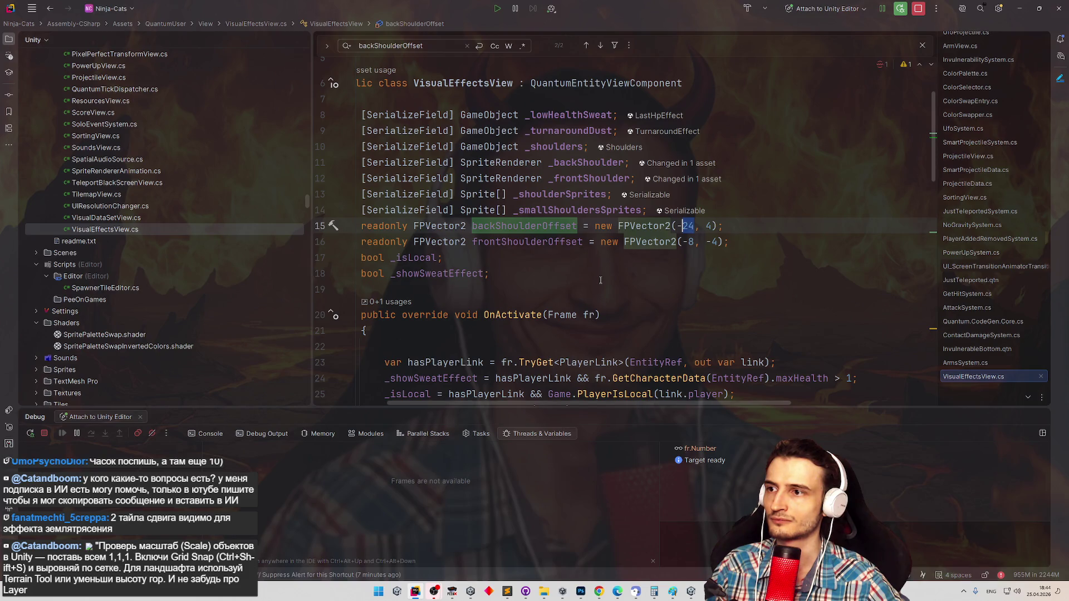
Retype the back shoulder x value as 15, detach the debugger from Unity, and dismiss its notification.
type("15")
left_click(918, 8)
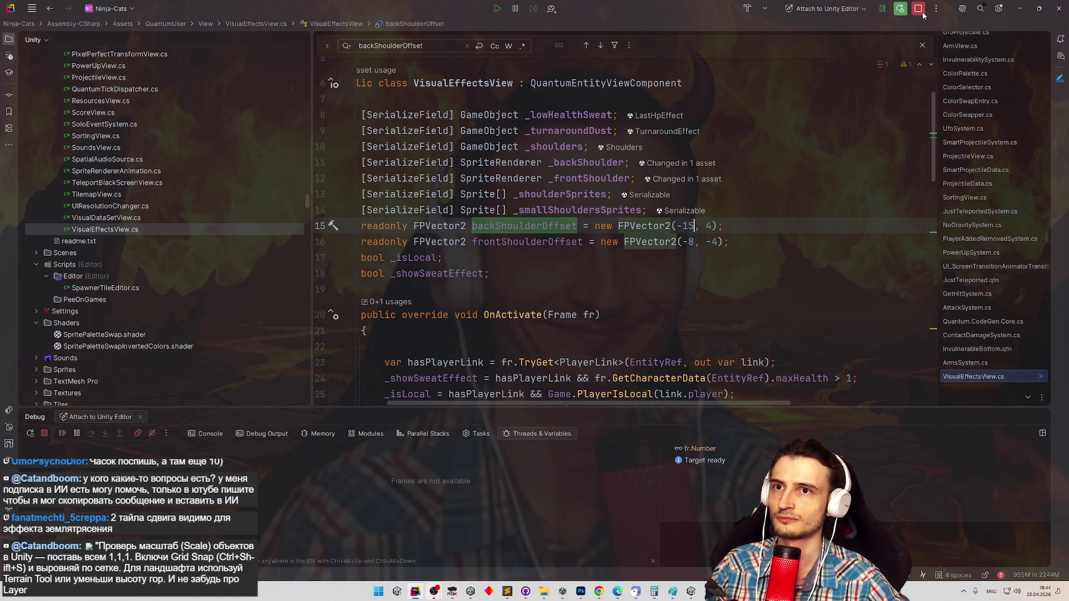
left_click(1025, 10)
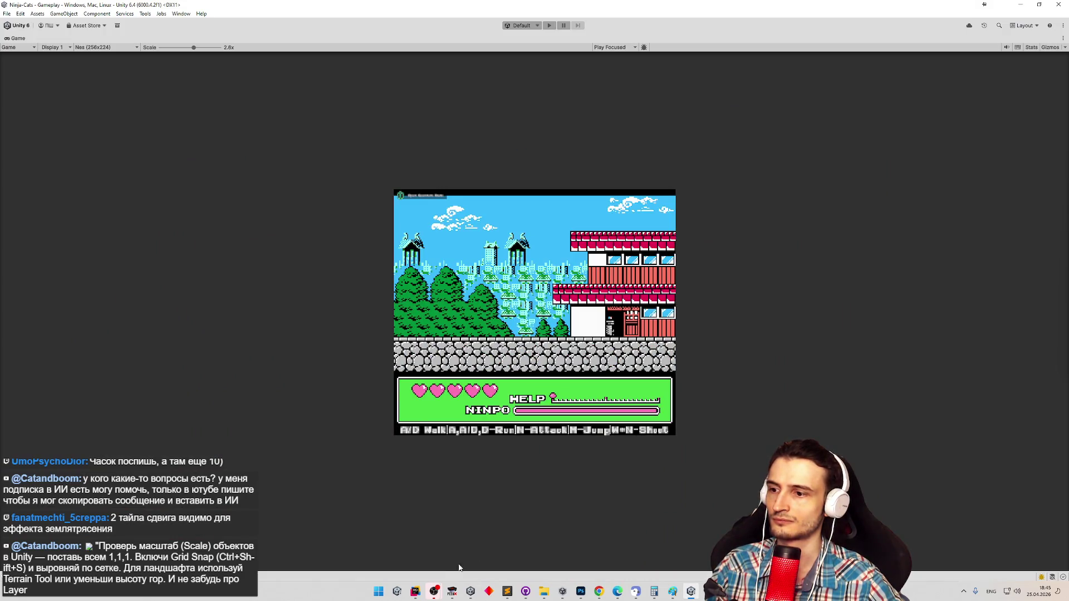
left_click(415, 592)
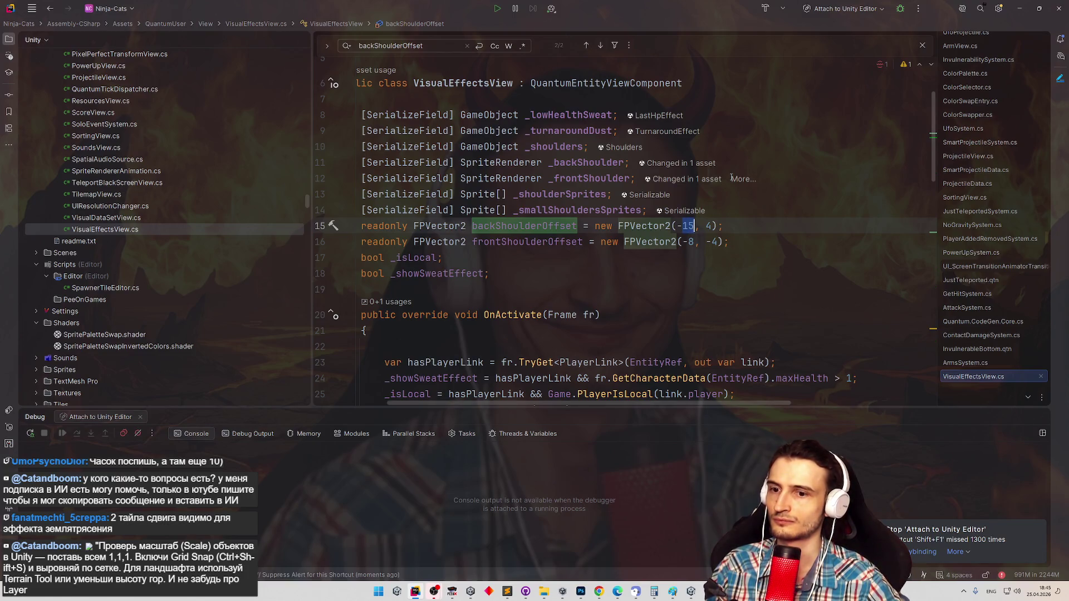
key("alt+Tab")
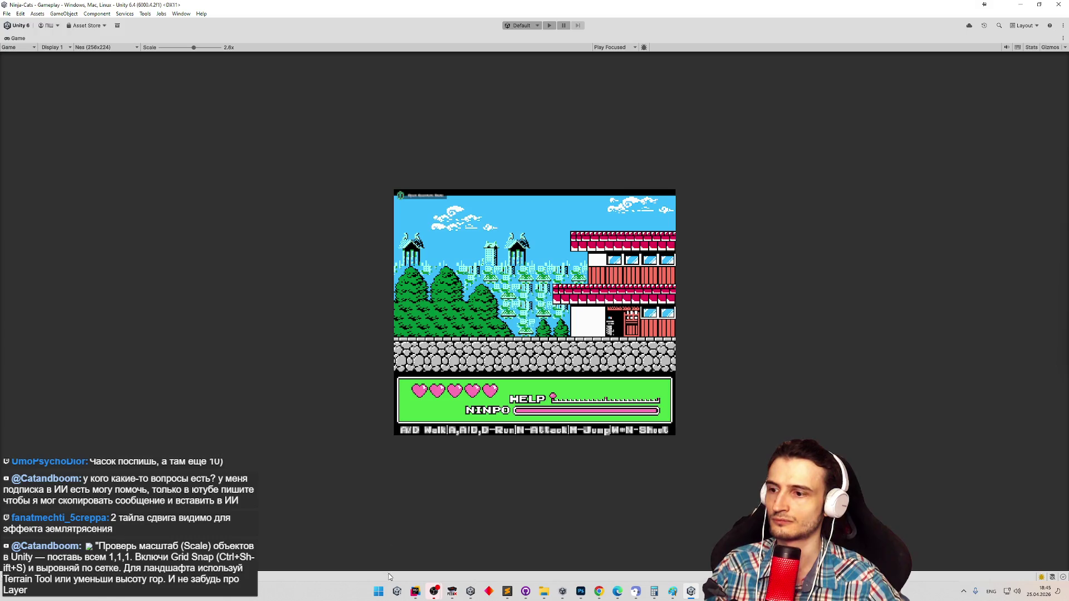
left_click(415, 591)
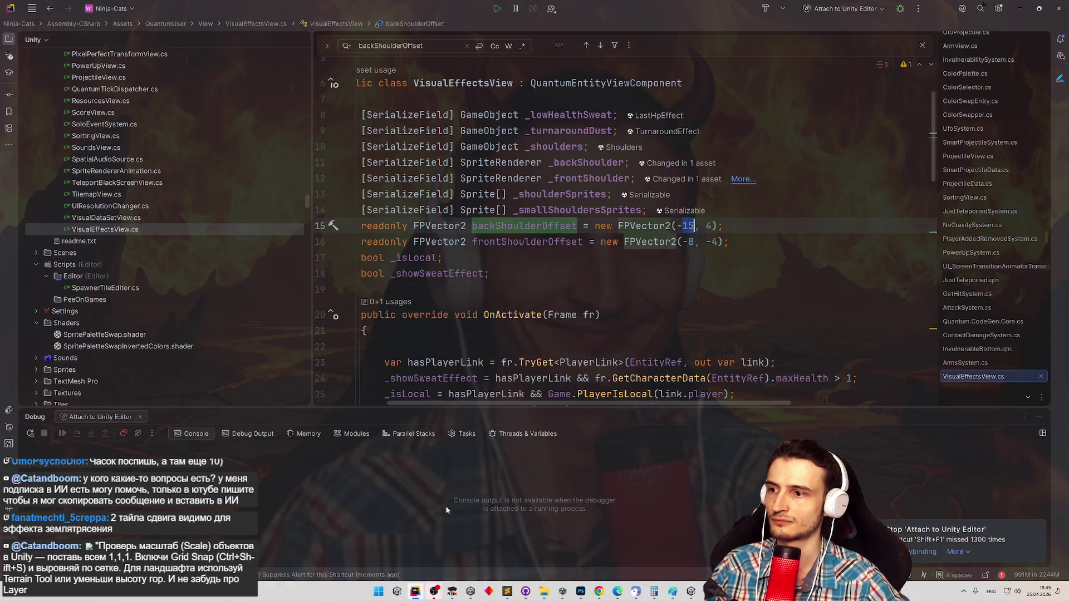
left_click(507, 315)
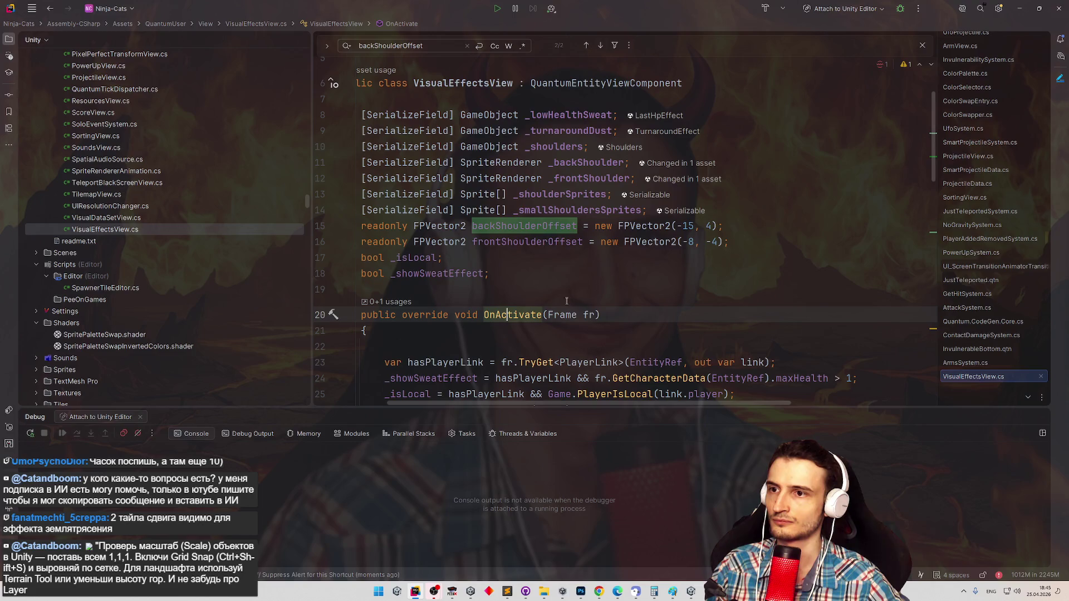
Change backShoulderOffset to FPVector2(-6, 4) and switch to Unity to recompile.
double_click(684, 225)
mouse_move(727, 207)
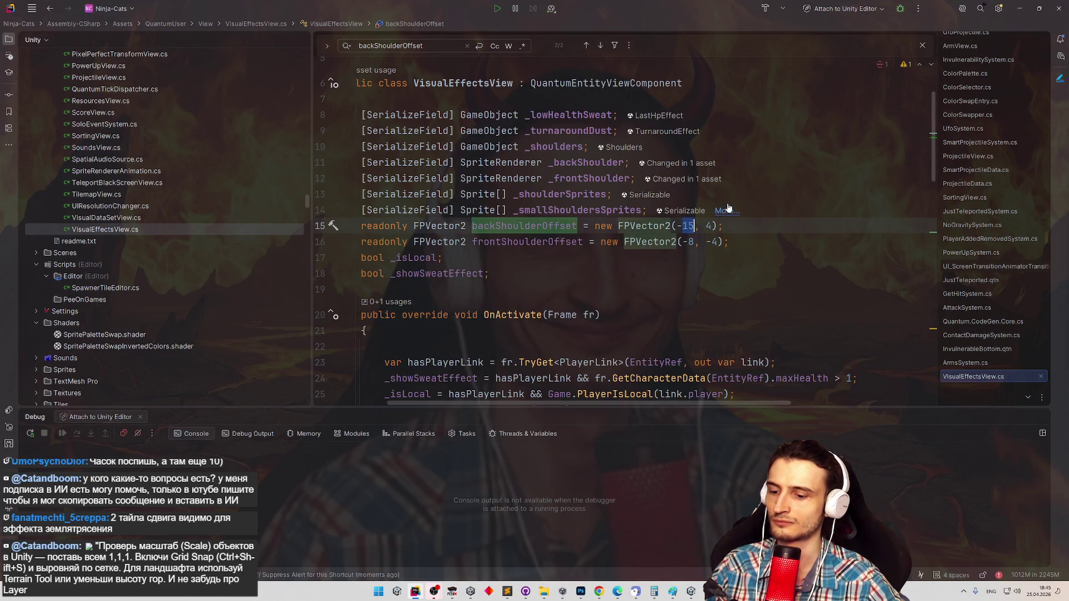
type("6")
left_click(809, 195)
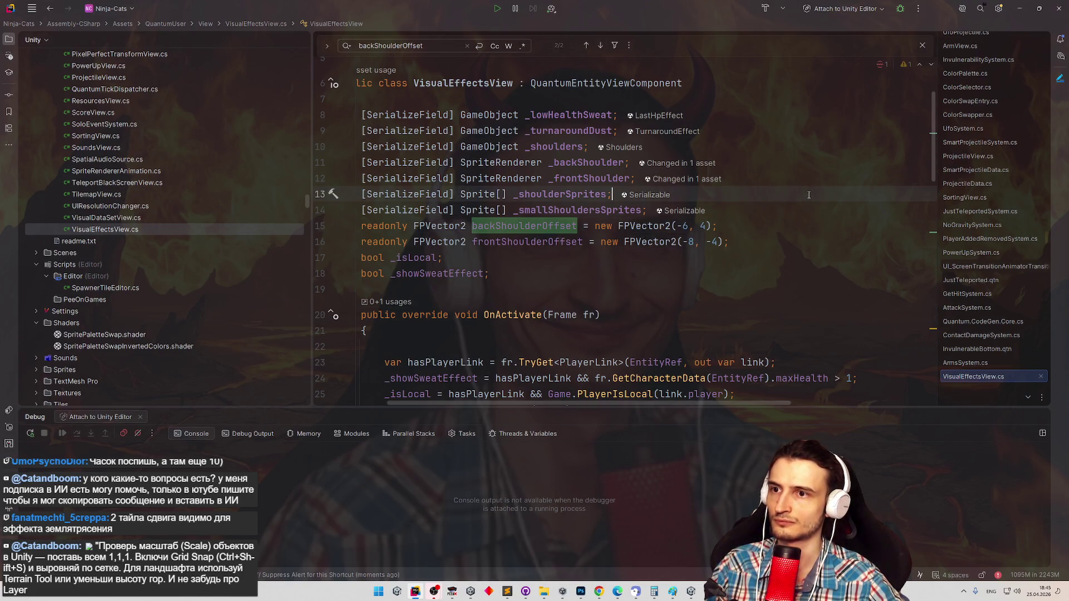
key("alt+Tab")
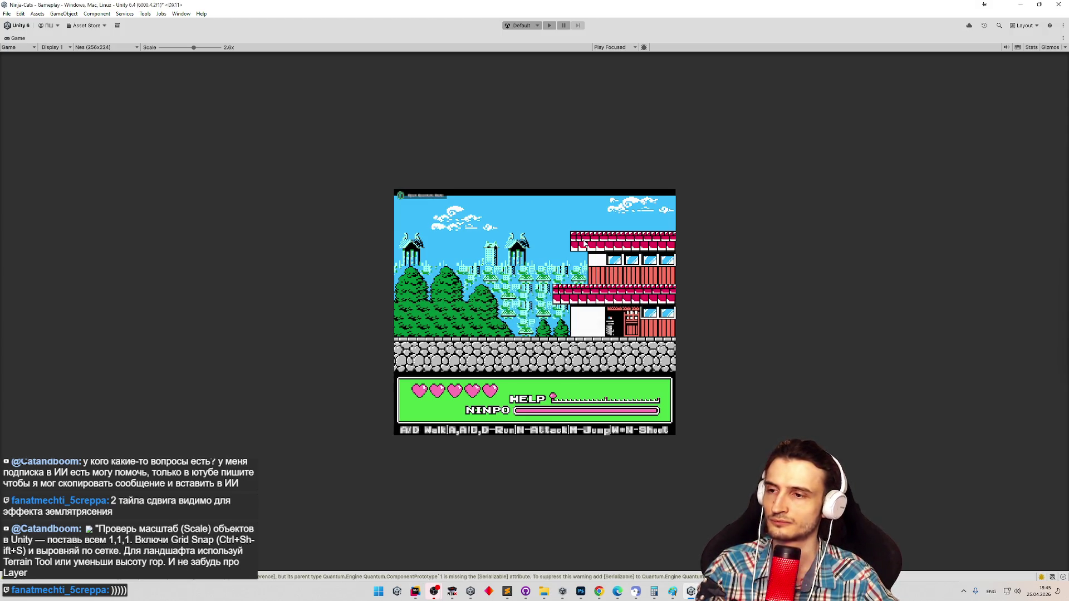
Start play mode and snip the penguin boss from the Game view.
key("ctrl+p")
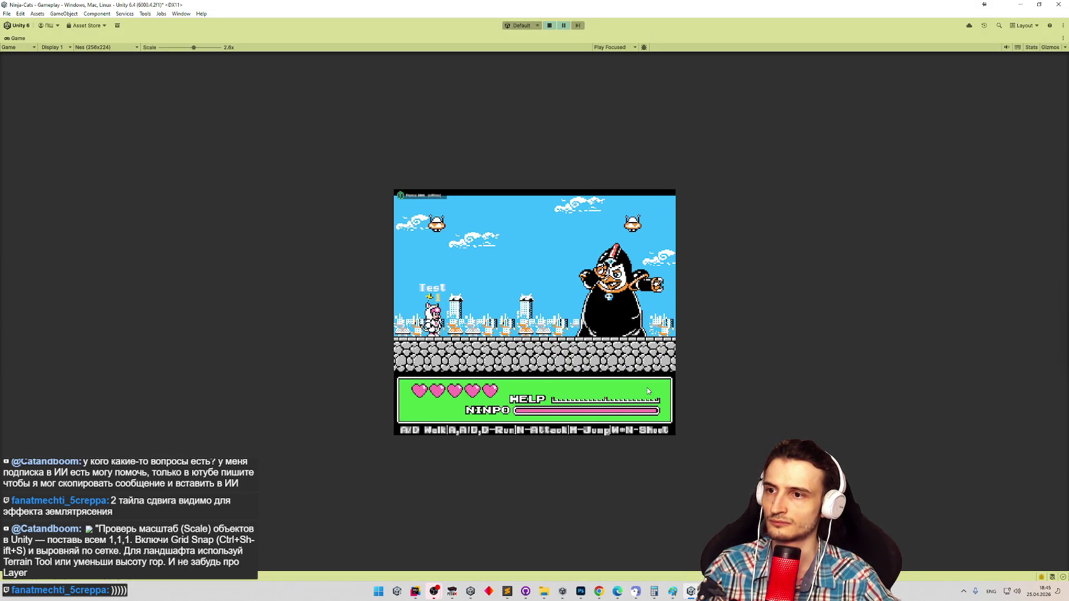
key("super+shift+s")
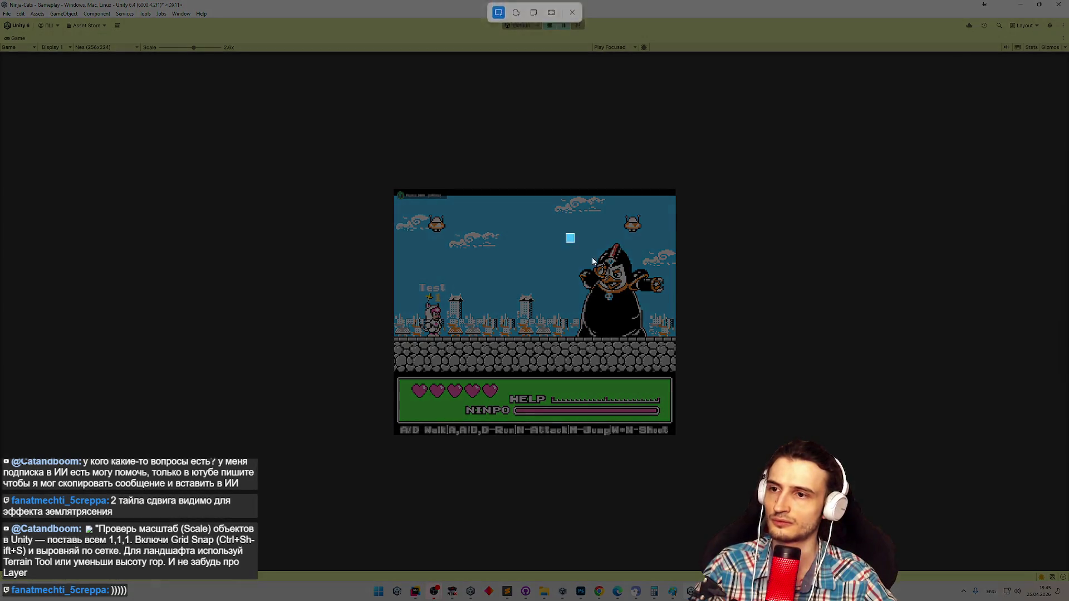
left_click_drag(566, 234, 677, 347)
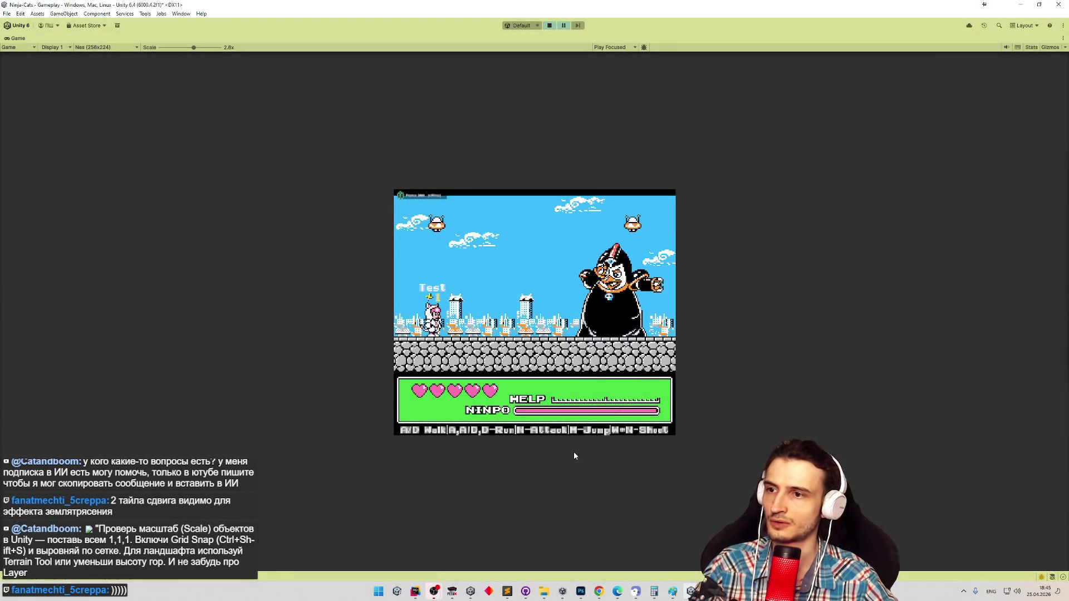
left_click(507, 592)
left_click(508, 592)
left_click(508, 594)
left_click(509, 593)
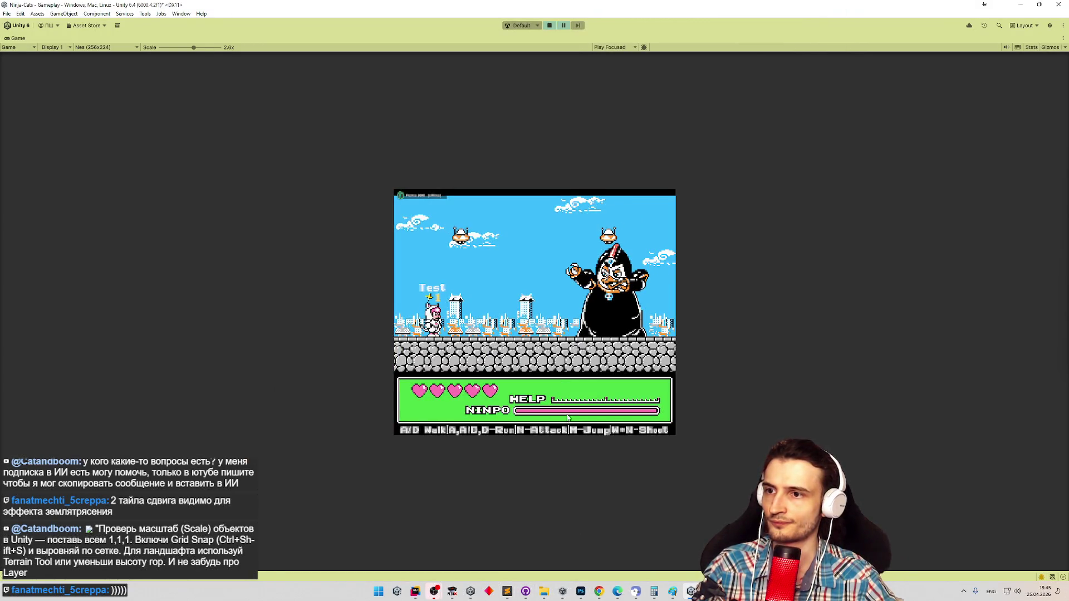
Take a second snip of the penguin boss, framed slightly further left.
key("super+shift+s")
left_click_drag(556, 233, 666, 348)
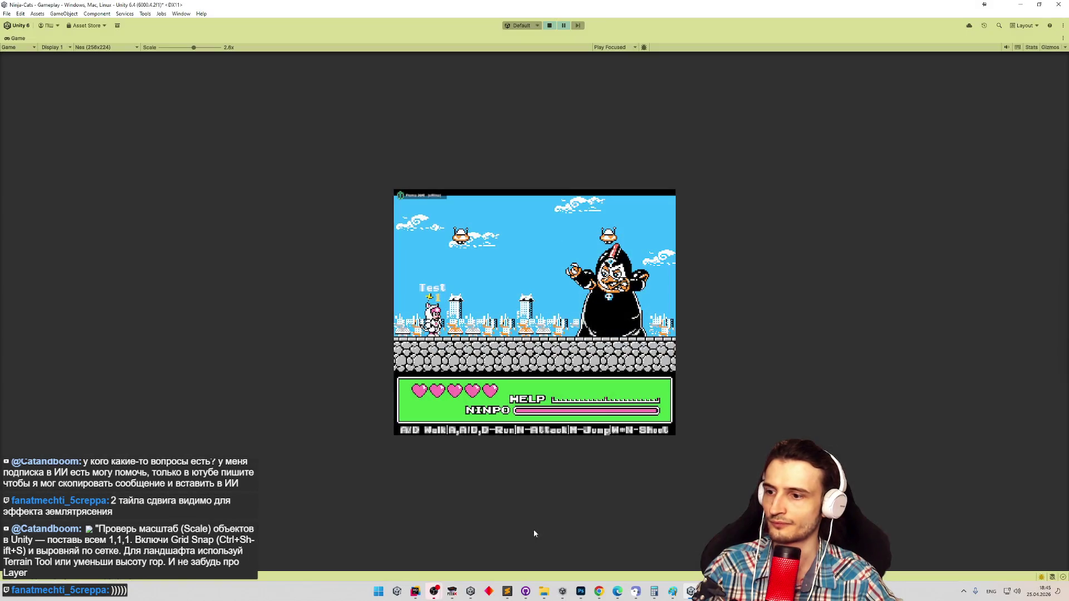
left_click(507, 591)
left_click(508, 591)
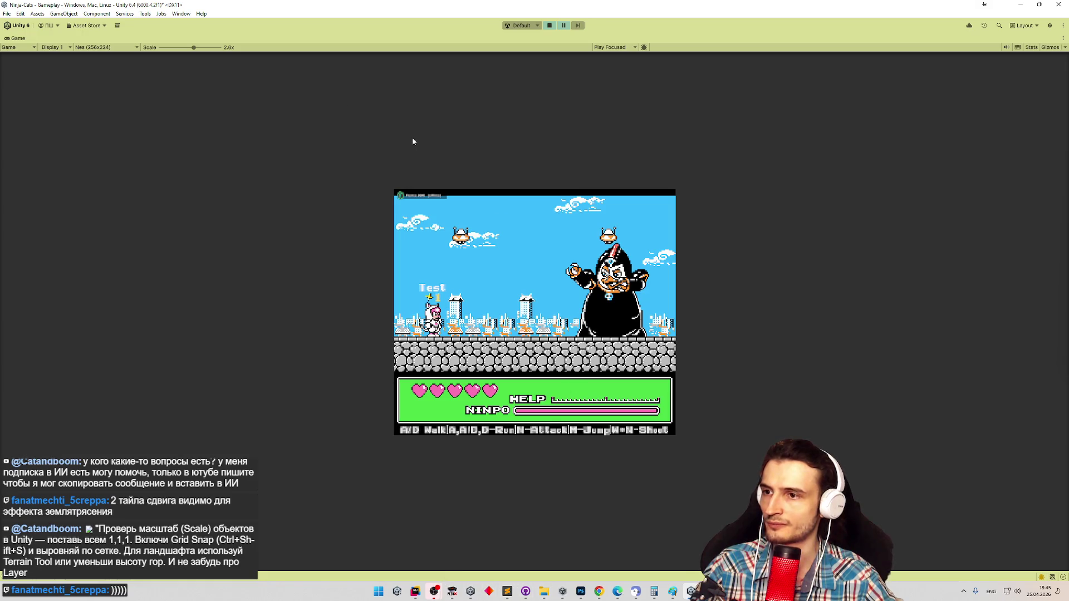
scroll(128, 51, "down", 5)
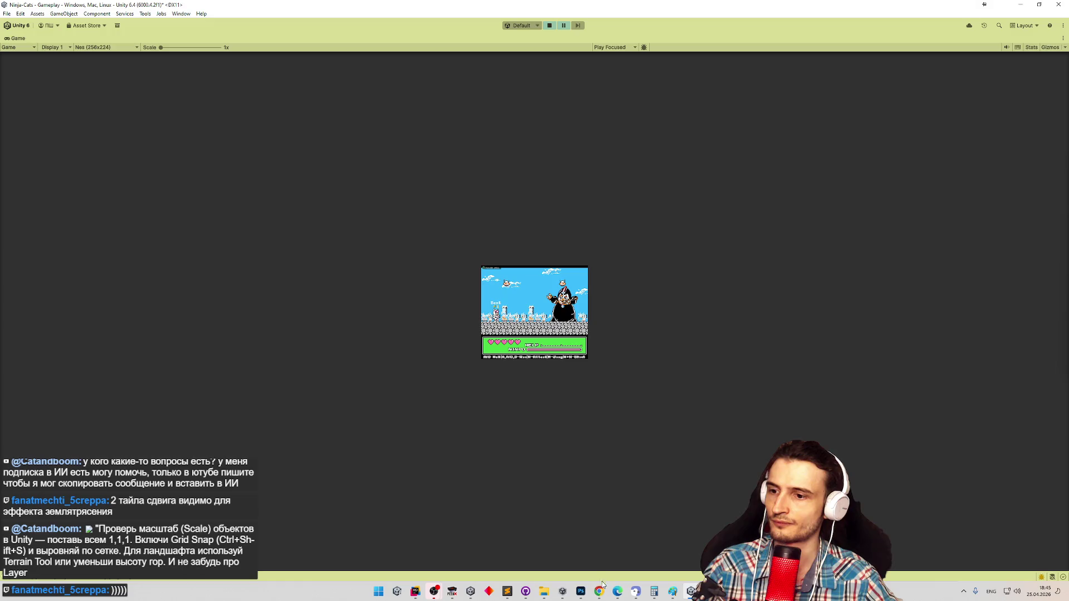
Paste the boss capture into Photoshop as a new layer at 42% opacity, aligned over the sprite.
left_click(581, 591)
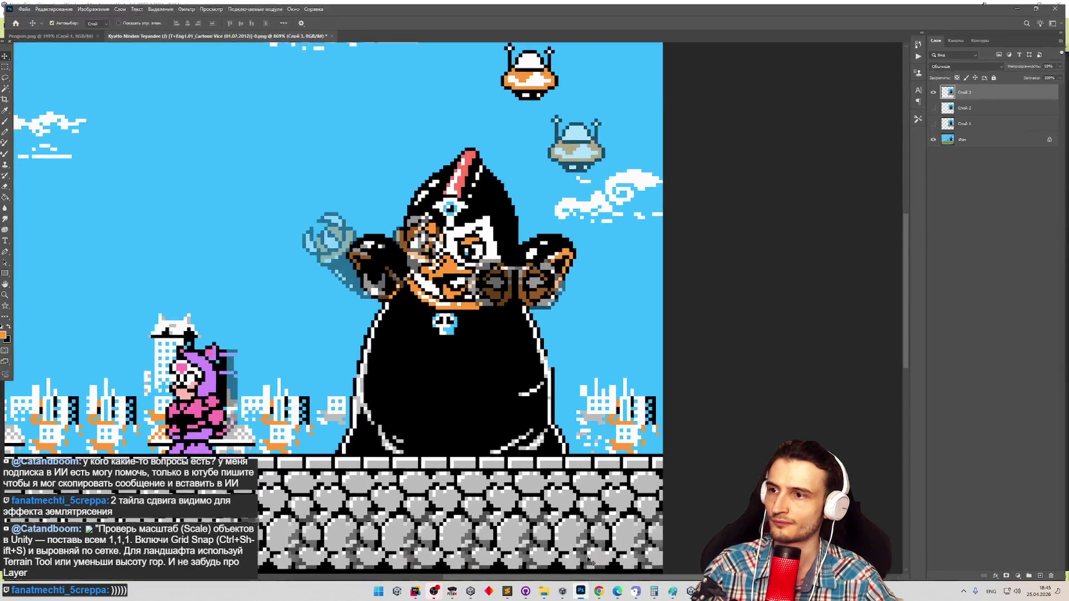
key("ctrl+v")
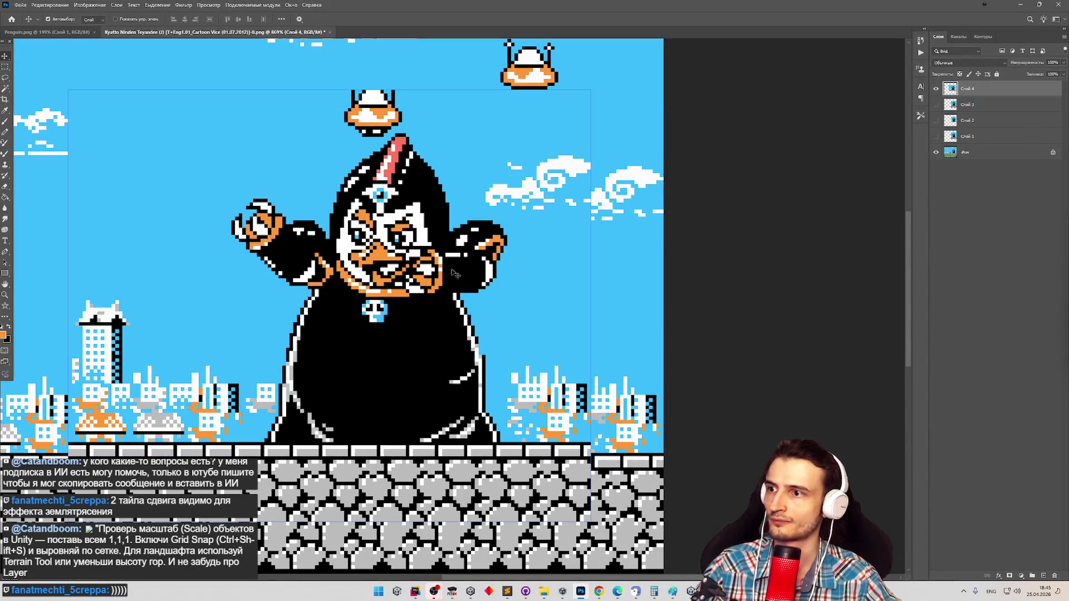
left_click(1062, 63)
left_click_drag(1046, 71, 1038, 71)
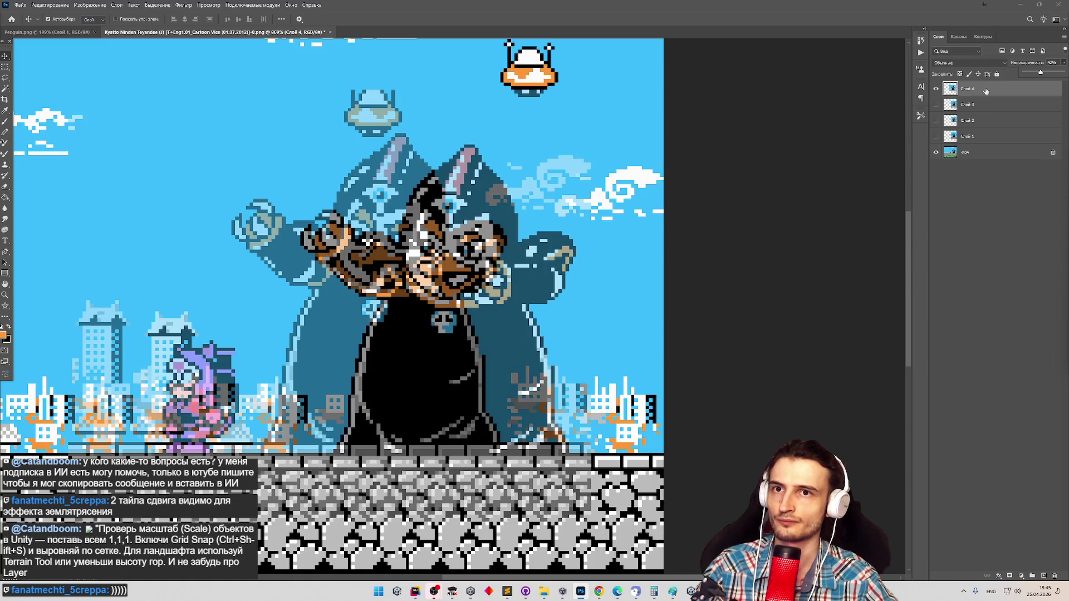
left_click_drag(403, 285, 490, 307)
Toggle the capture layer to compare with the sprite, leaving it hidden, then return to Unity.
left_click(936, 90)
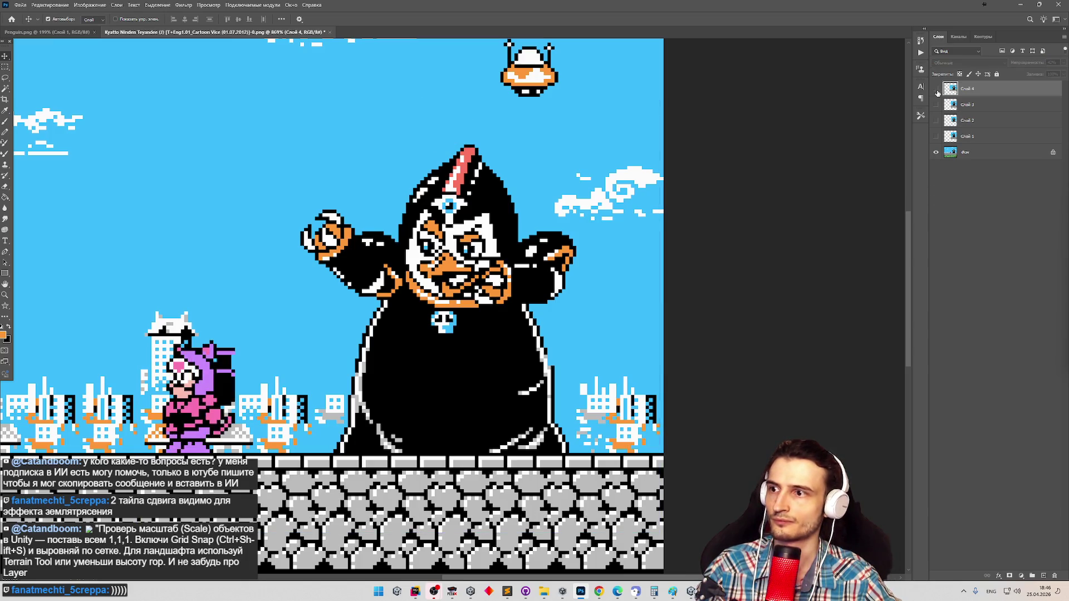
left_click(936, 90)
left_click(936, 91)
left_click(937, 91)
left_click(937, 91)
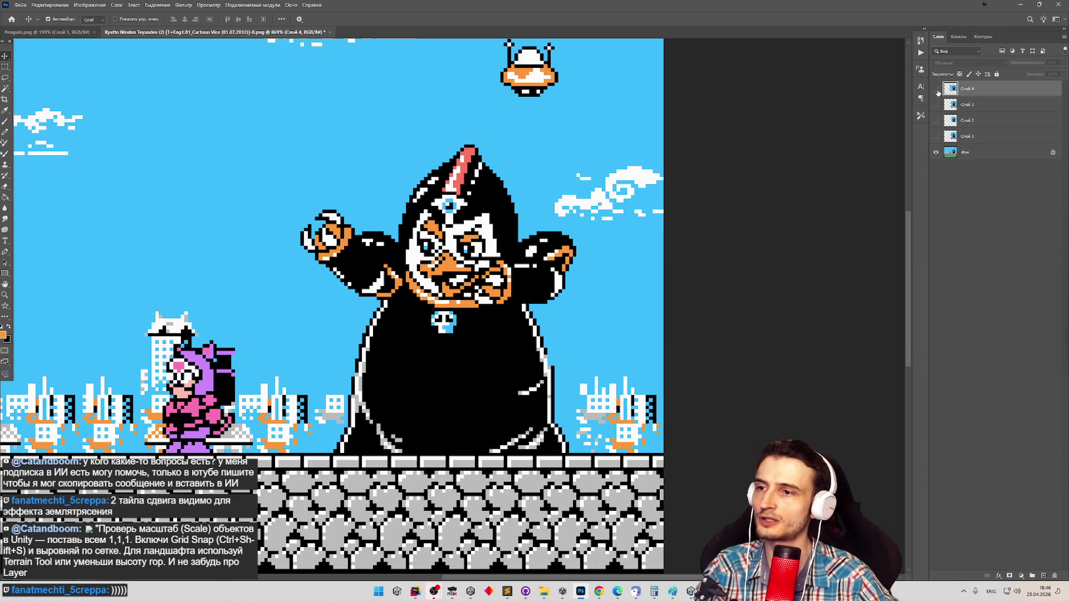
left_click(936, 91)
left_click(936, 90)
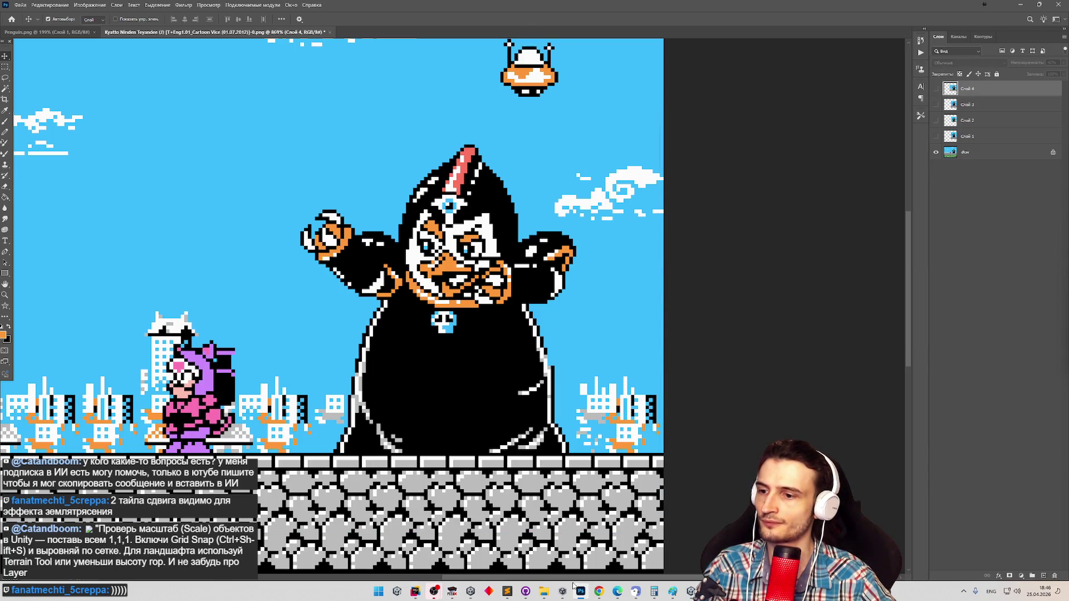
left_click(689, 591)
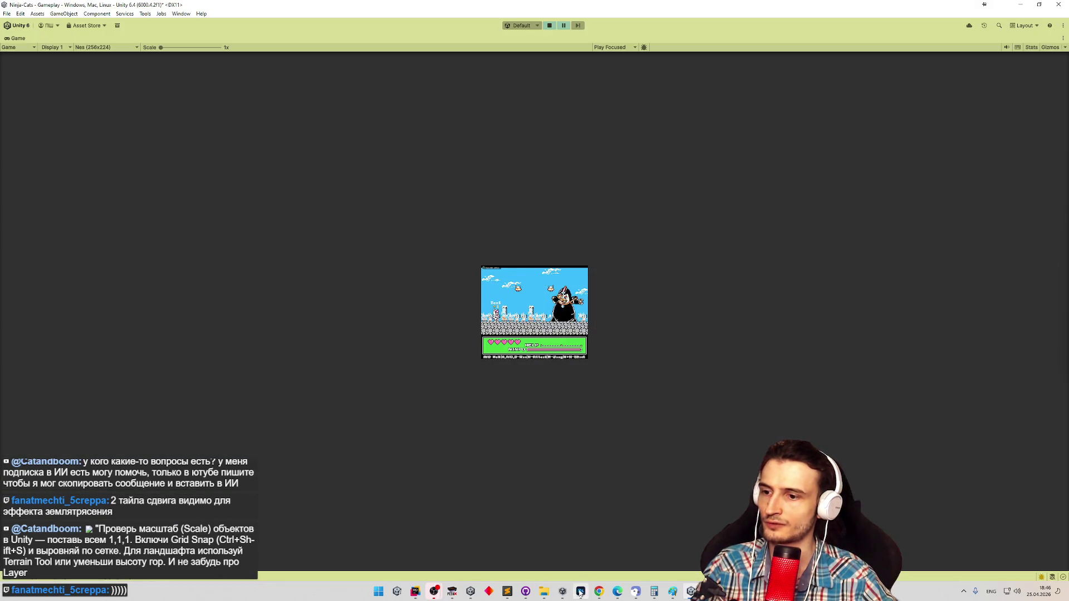
Return to Photoshop, then bring up File Explorer's snaps screenshot folder.
left_click(581, 591)
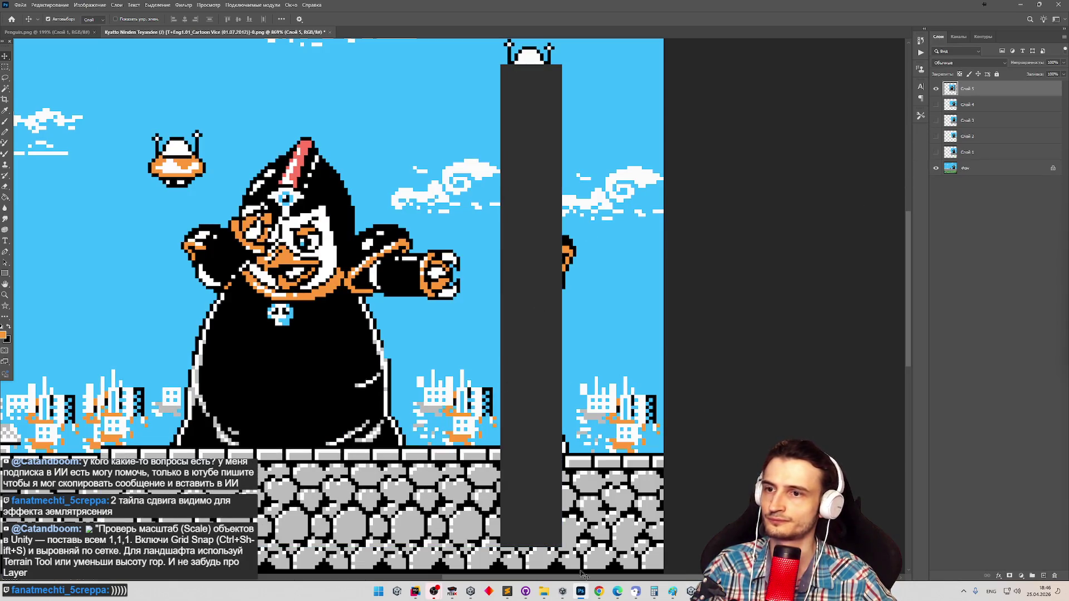
left_click(544, 591)
Preview Snapshot -2.png, then place it over the boss at 61% opacity and confirm.
left_click(730, 300)
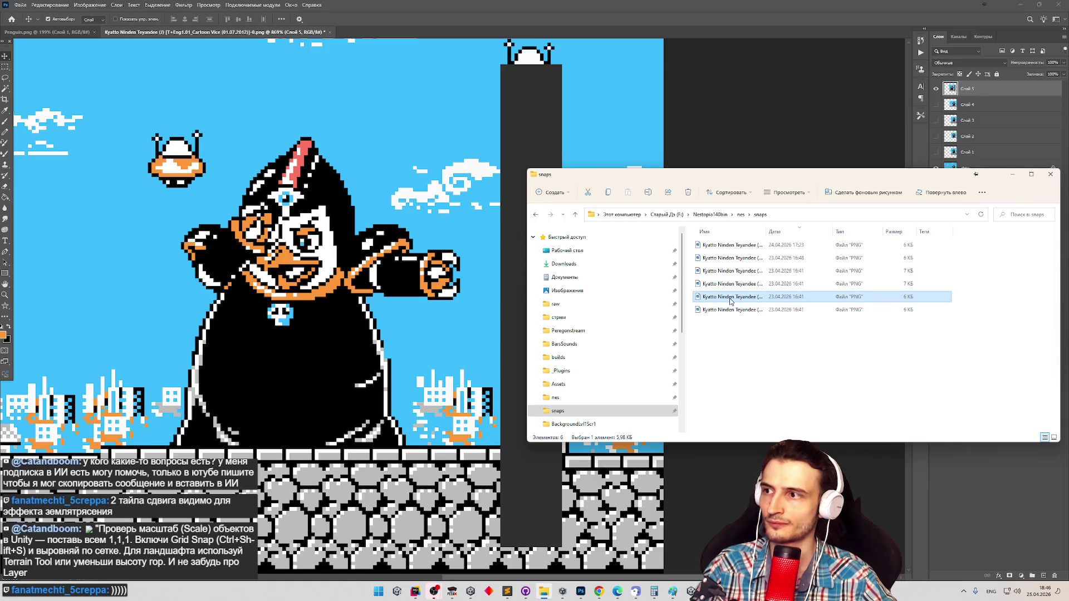
double_click(731, 299)
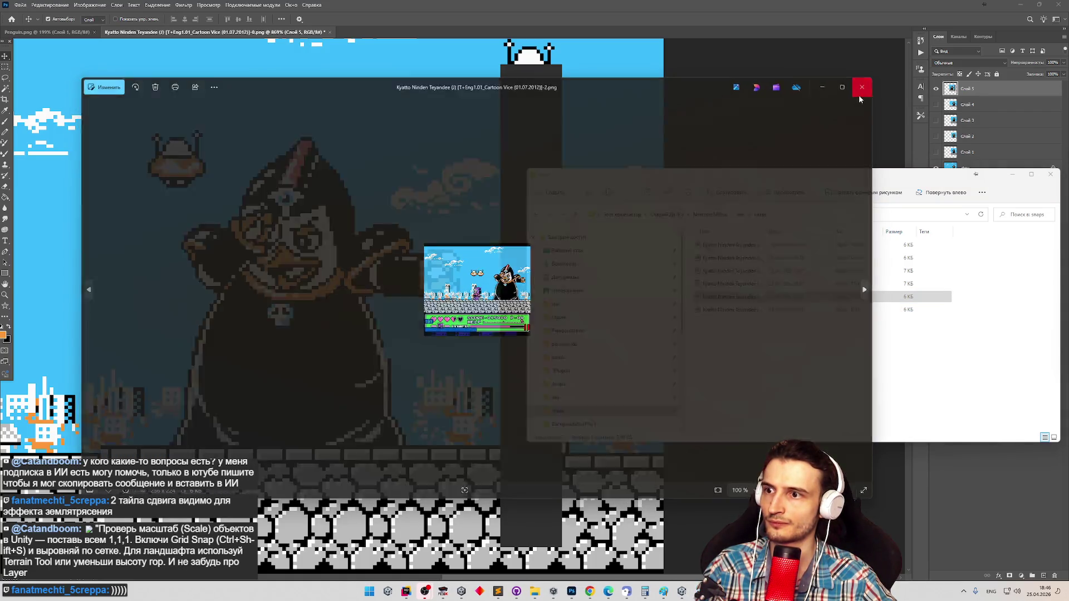
left_click(860, 96)
mouse_move(730, 296)
left_mouse_down()
mouse_move(276, 258)
mouse_move(315, 289)
left_mouse_up()
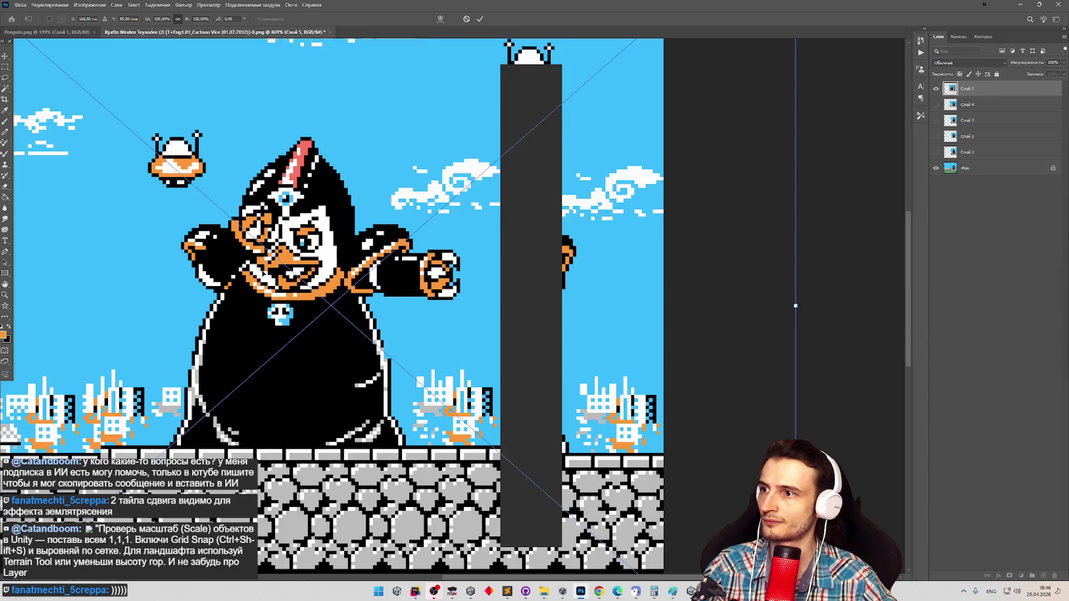
left_click_drag(413, 286, 575, 236)
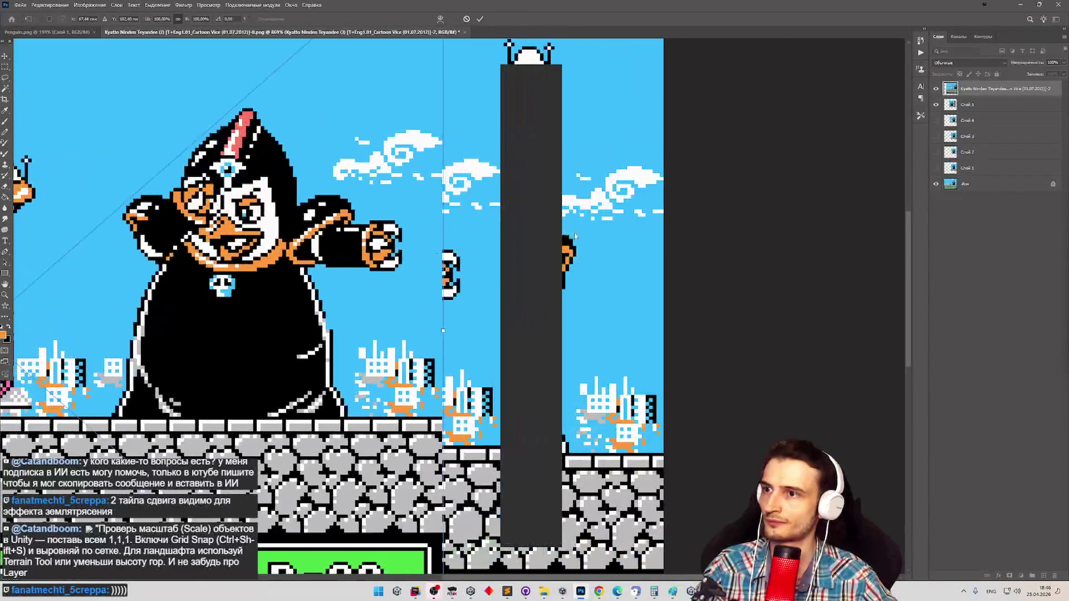
left_click(1063, 62)
left_click_drag(1055, 75, 1042, 75)
left_click_drag(247, 242, 320, 273)
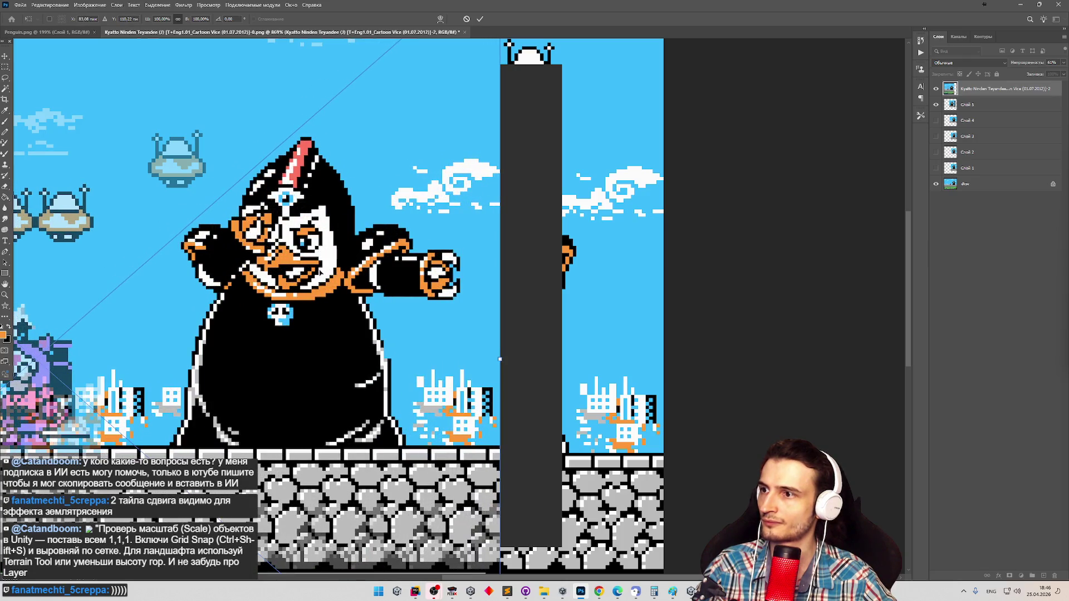
key("Return")
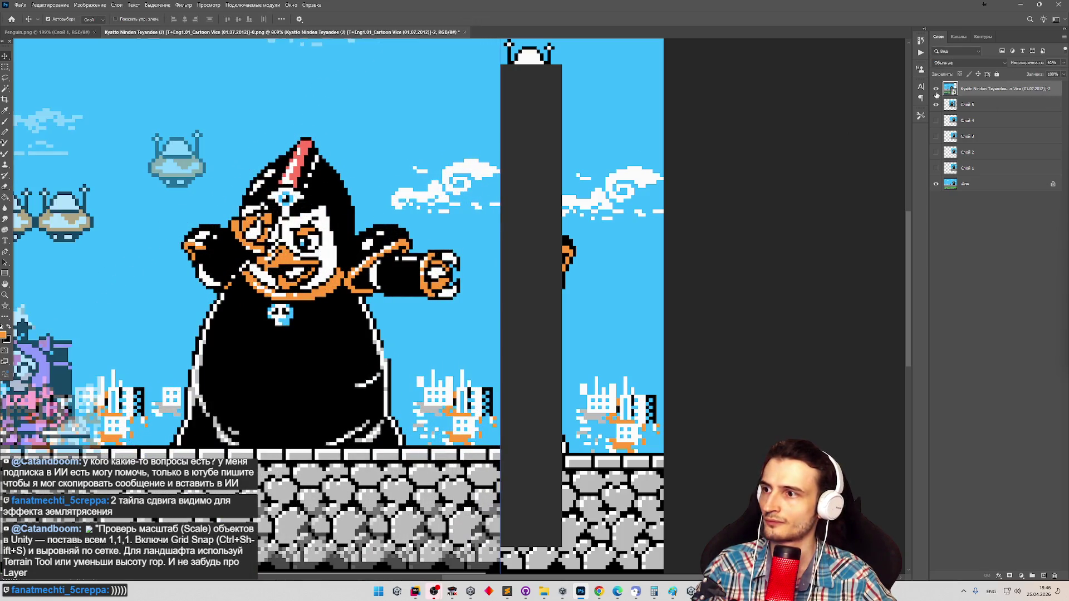
Hide the placed screenshot and toggle Слой 5 to compare poses.
left_click(935, 88)
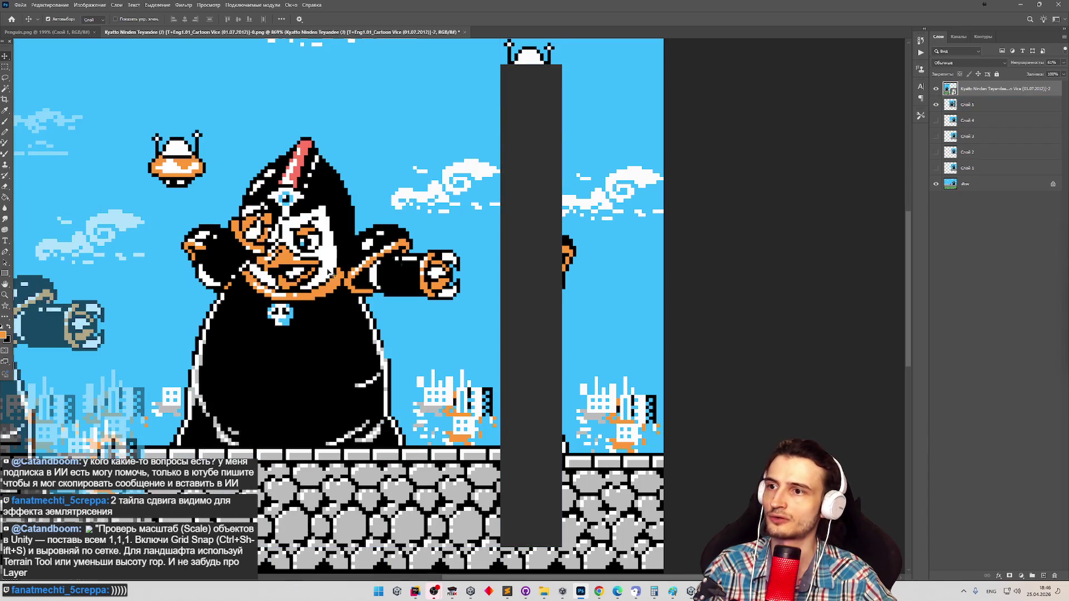
left_click(937, 106)
left_click(936, 106)
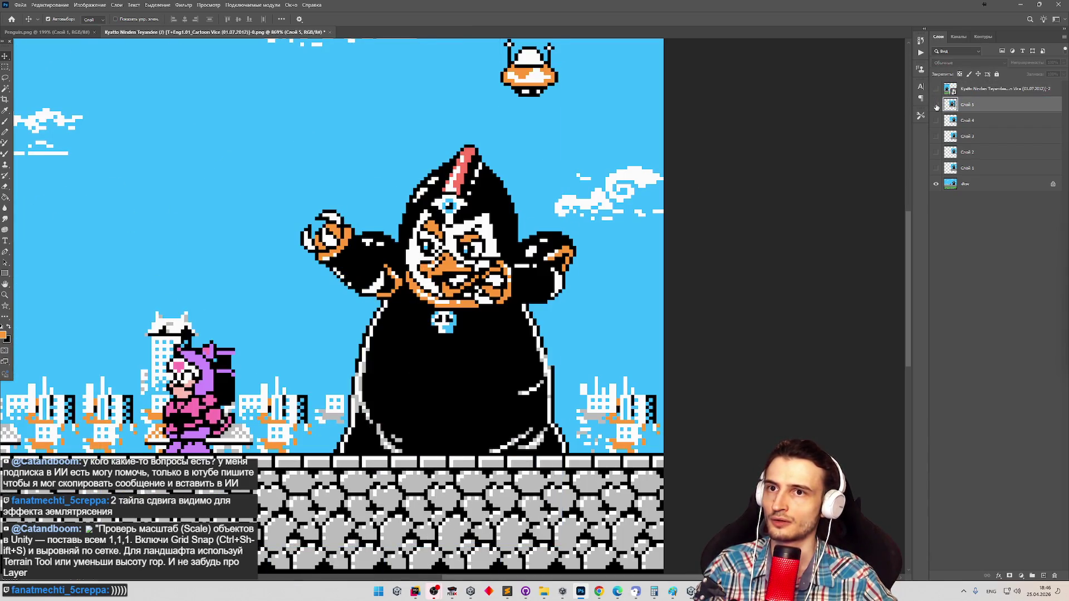
left_click(936, 106)
left_click(936, 106)
Zoom in on the boss's face and compare Слой 5's redrawn pose by toggling it.
key("z")
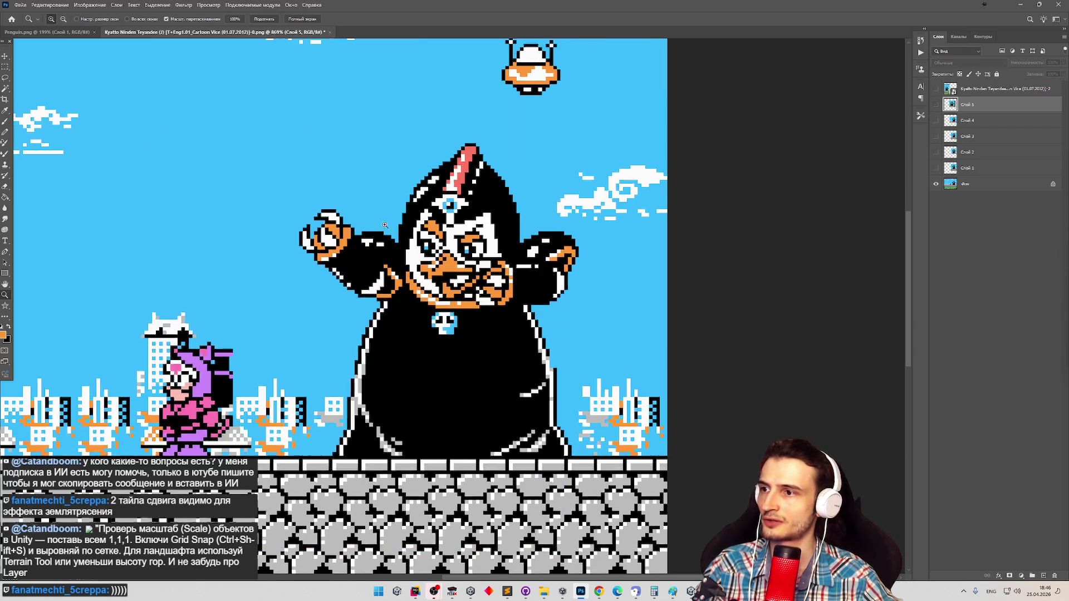
left_click_drag(377, 230, 467, 236)
key("v")
left_click(936, 105)
left_click(936, 106)
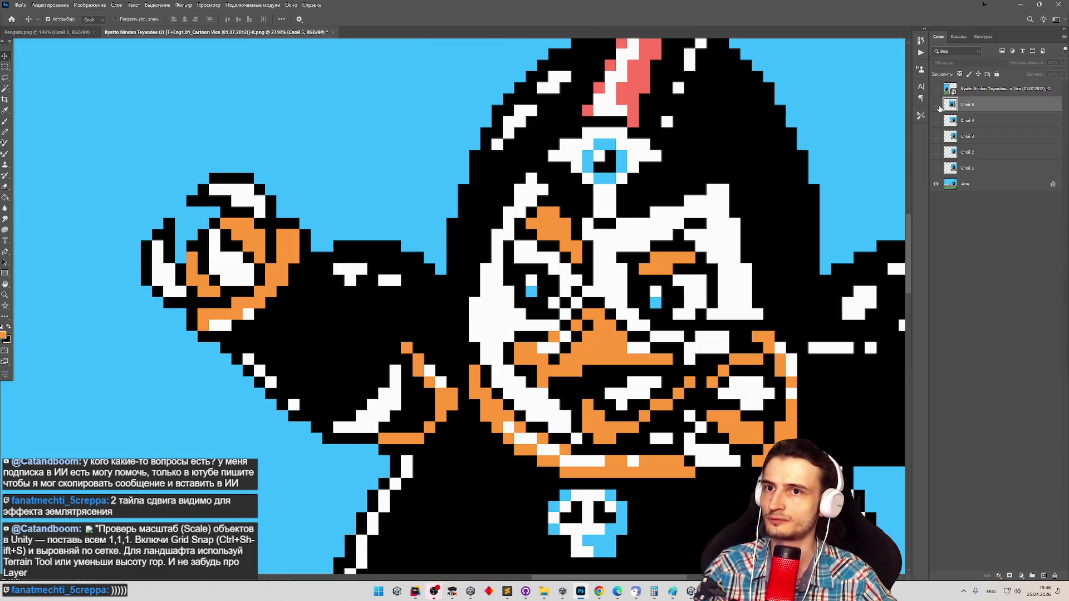
left_click(936, 105)
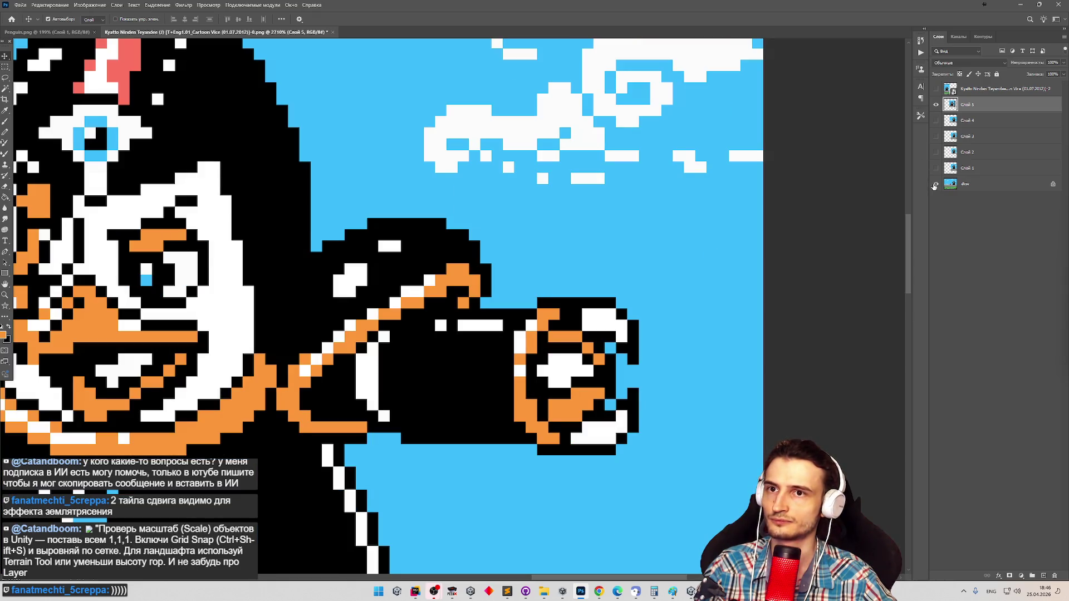
scroll(848, 197, "down", 5)
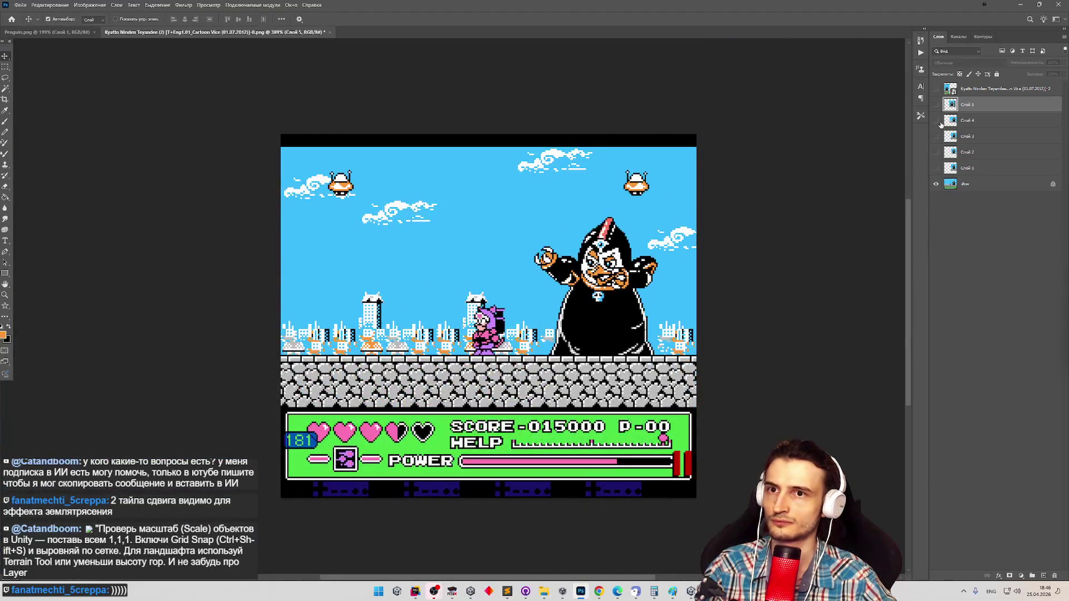
left_click(937, 104)
left_click(936, 104)
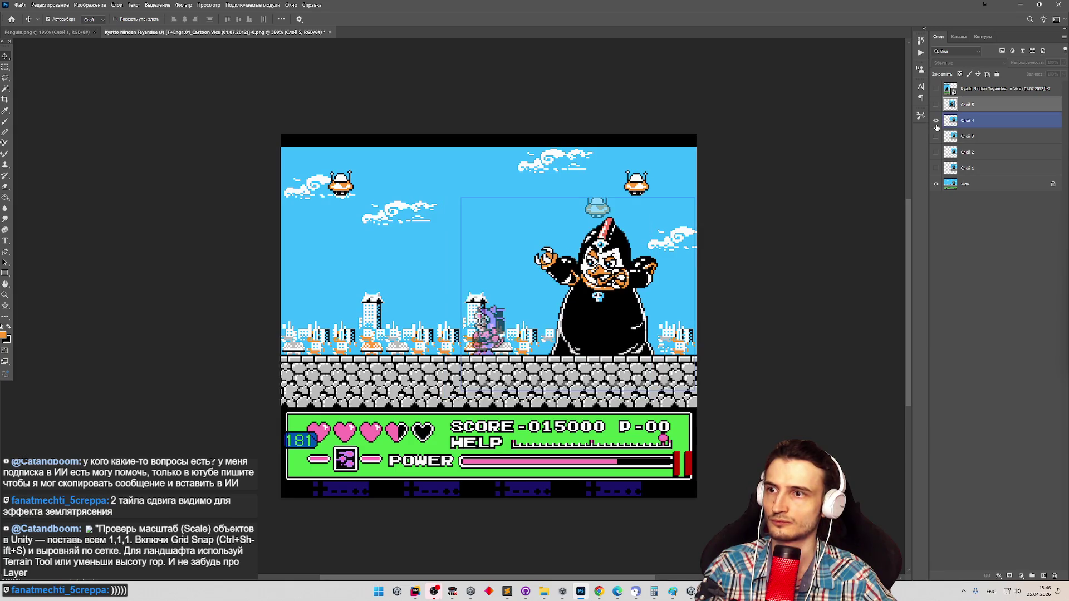
Show Слой 4 again and toggle it to check its stray pixels.
left_click(936, 120)
key("z")
scroll(464, 178, "up", 5)
scroll(464, 178, "down", 2)
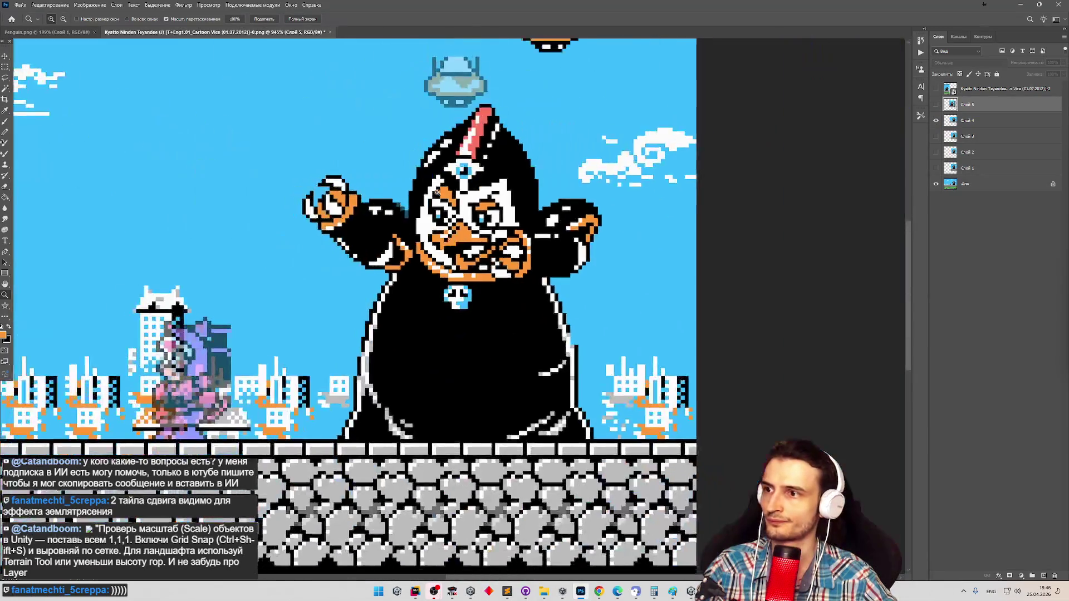
scroll(465, 178, "up", 2)
key("v")
left_click(779, 138)
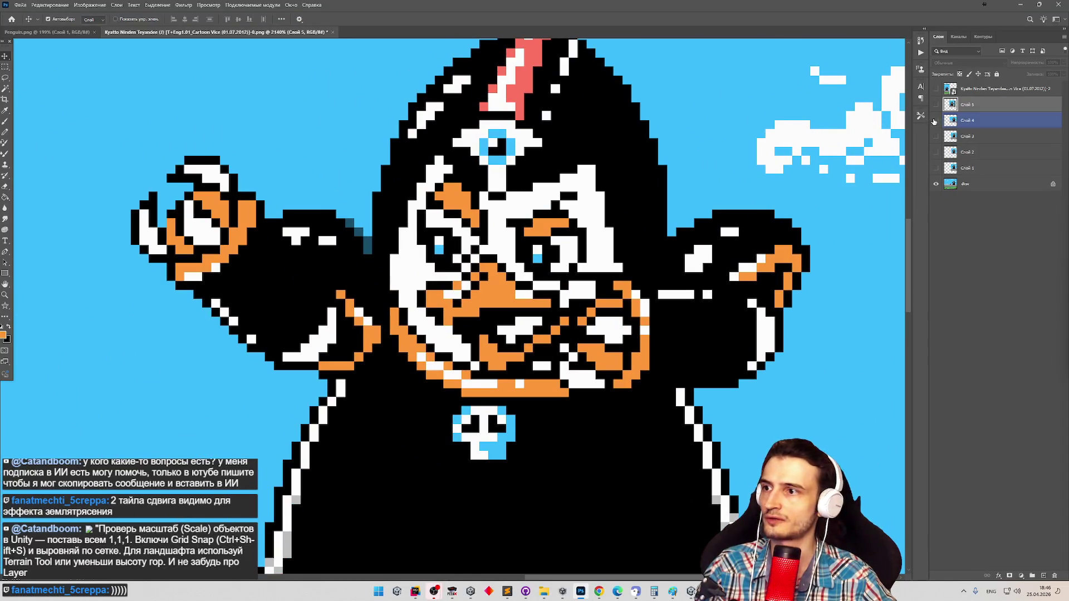
left_click(936, 120)
left_click(936, 120)
left_click(935, 120)
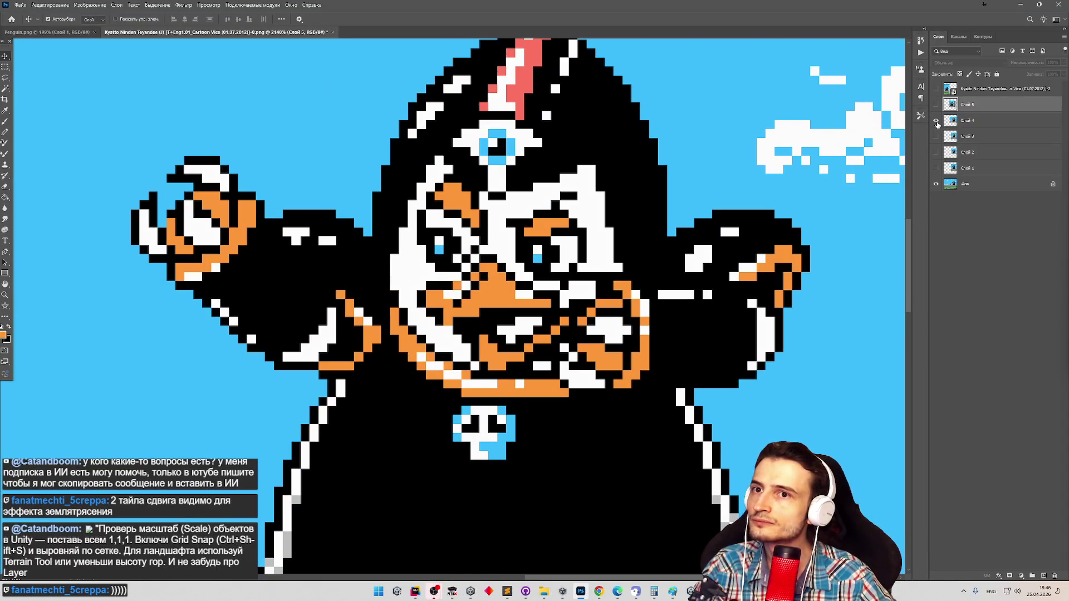
left_click(935, 120)
Drag Слой 4's opacity down to 0% and back up to 51%.
left_click(983, 122)
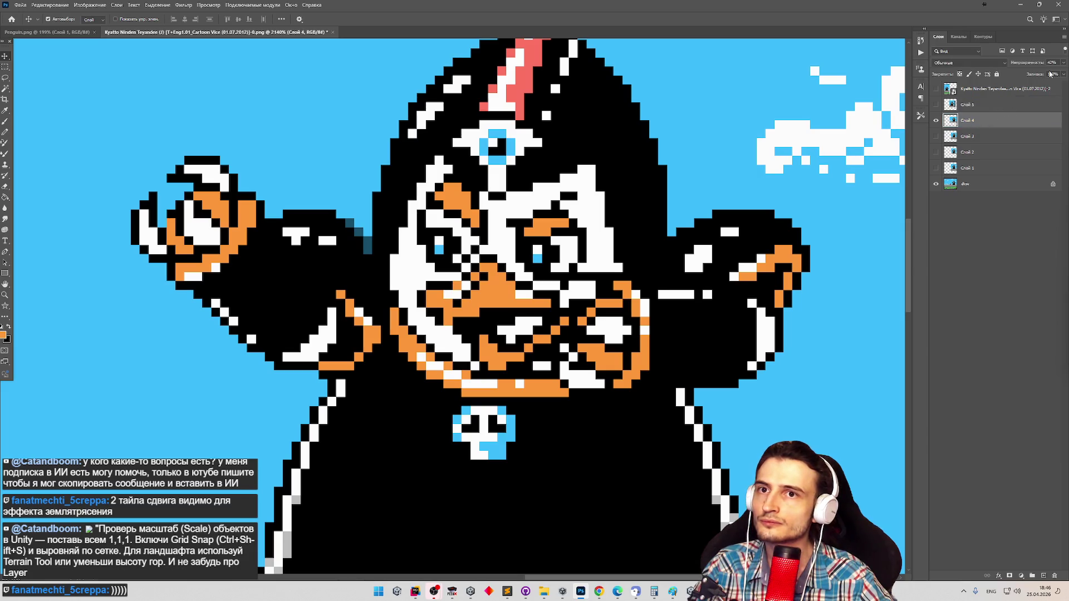
left_click(1050, 74)
left_click_drag(1062, 73, 950, 73)
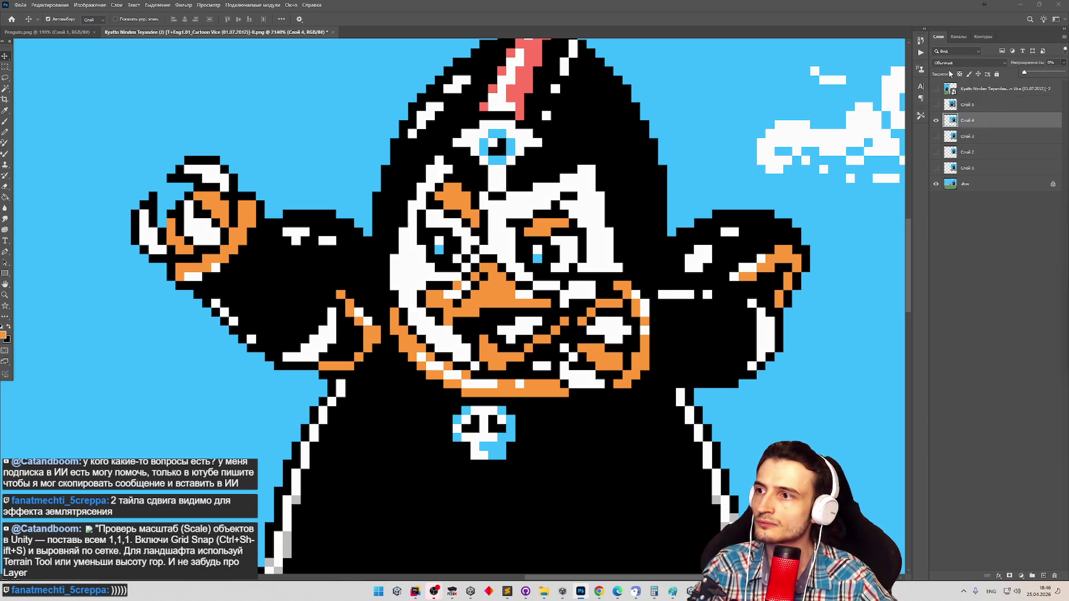
left_click_drag(1019, 83, 1041, 78)
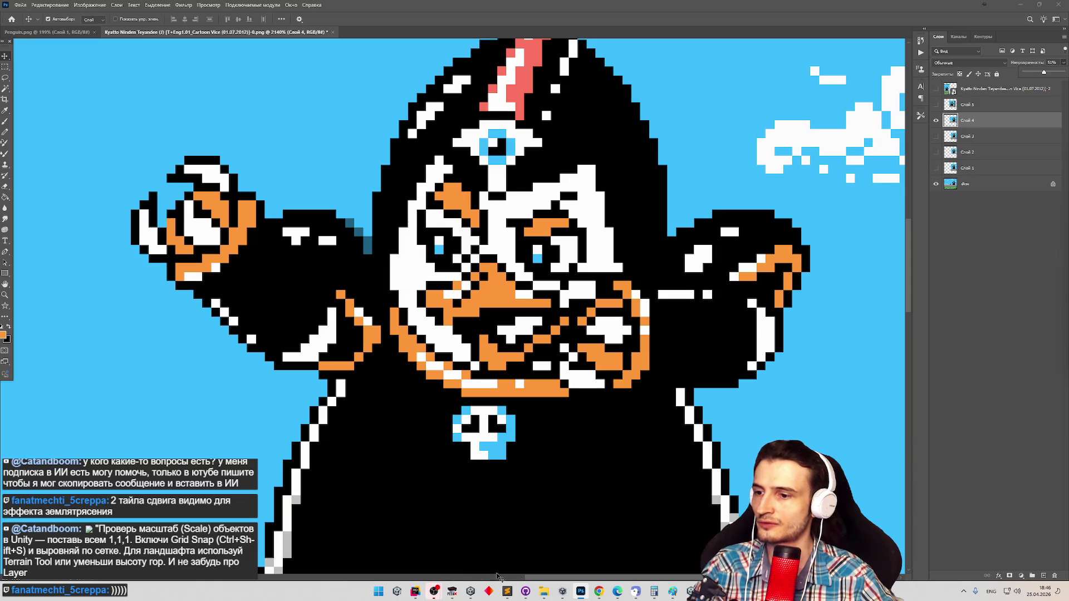
left_click(581, 591)
left_click(581, 591)
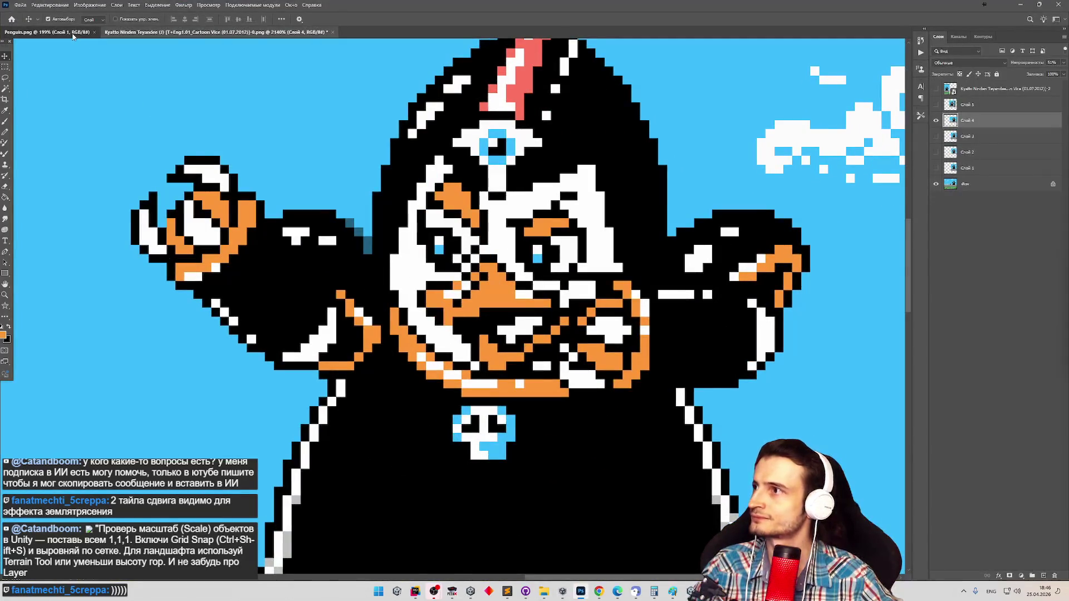
On Penguin.png, pick the Pencil with black as drawing colour and review the arm sprites.
left_click(47, 32)
scroll(521, 275, "up", 10)
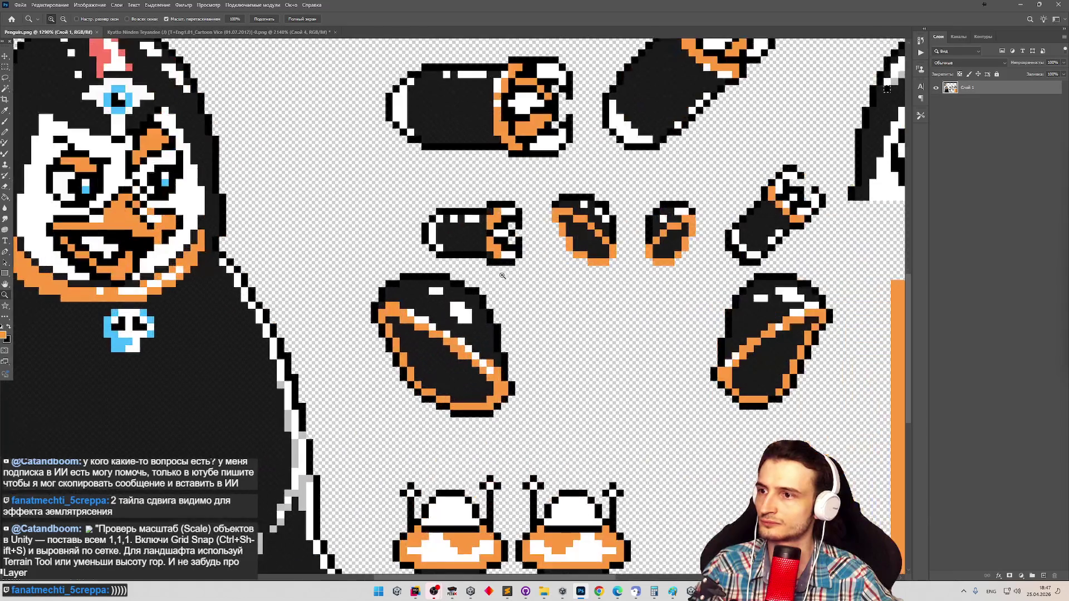
left_click(5, 132)
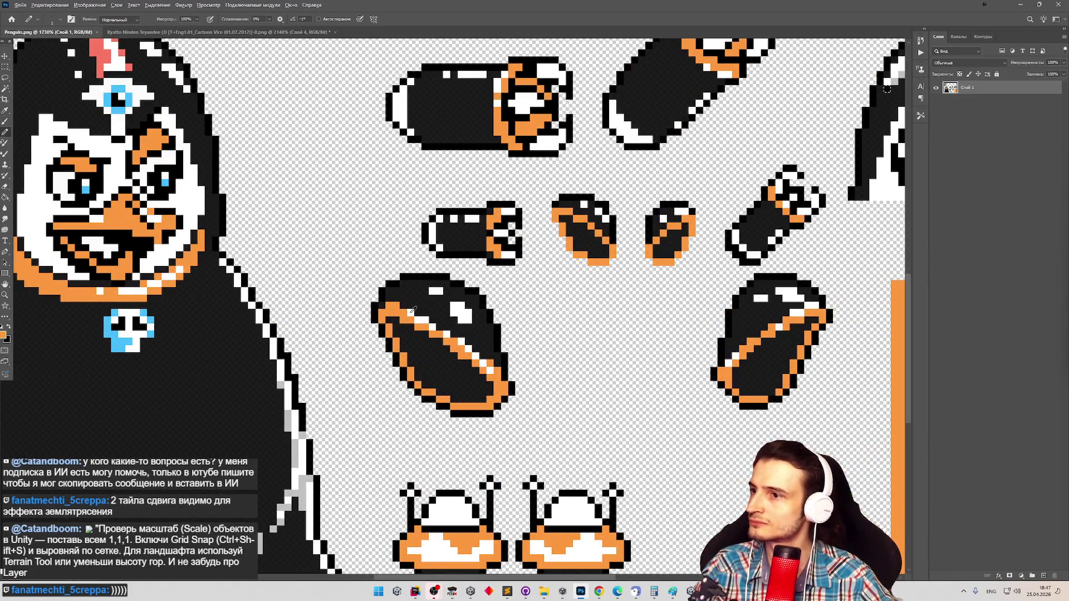
key("x")
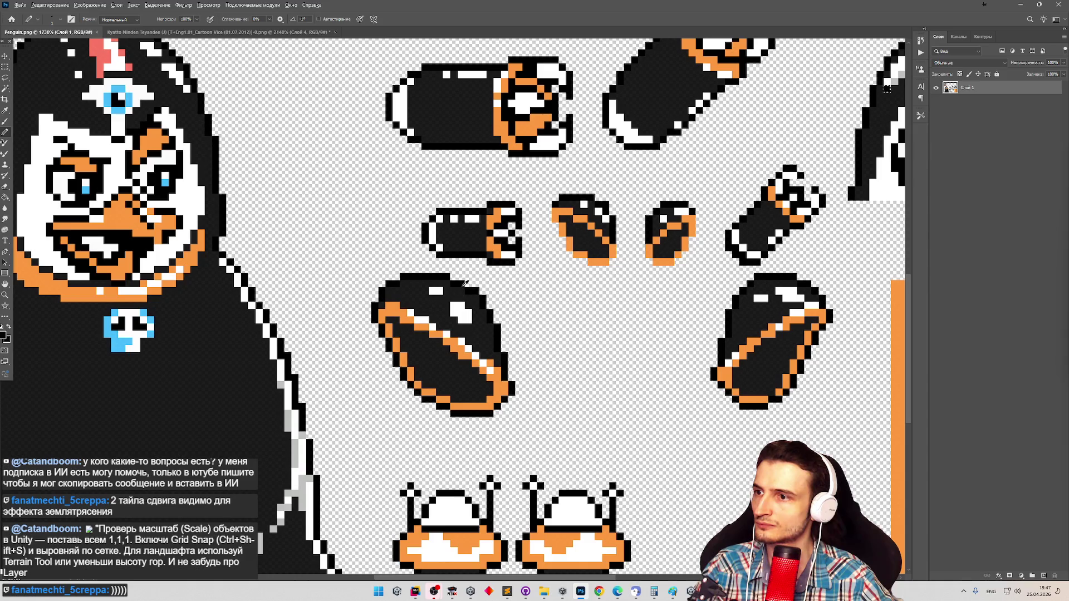
scroll(469, 283, "up", 5)
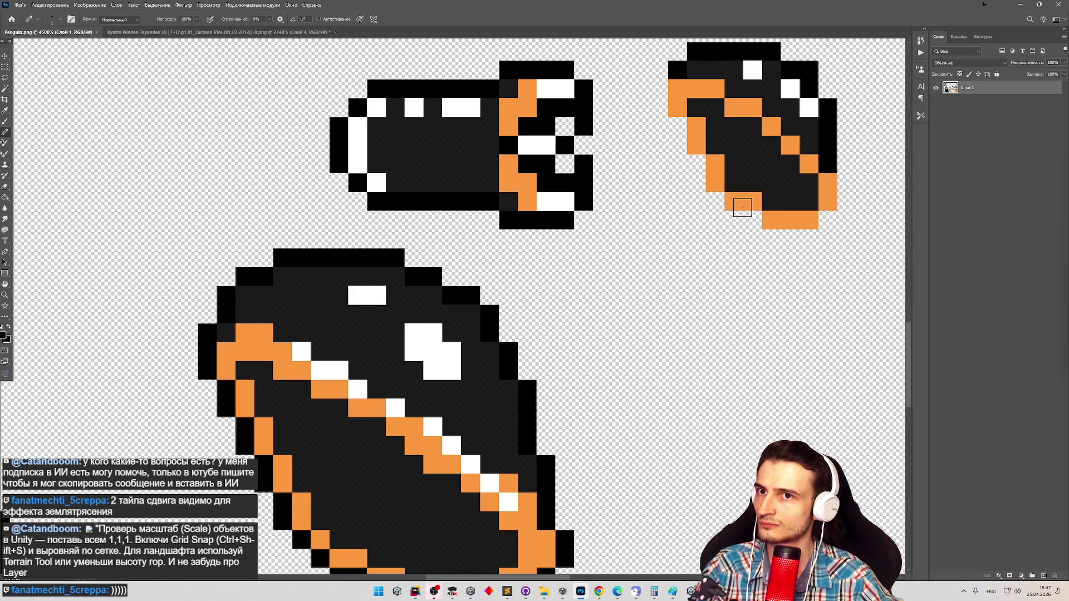
left_click(583, 591)
left_click(583, 592)
left_click(167, 32)
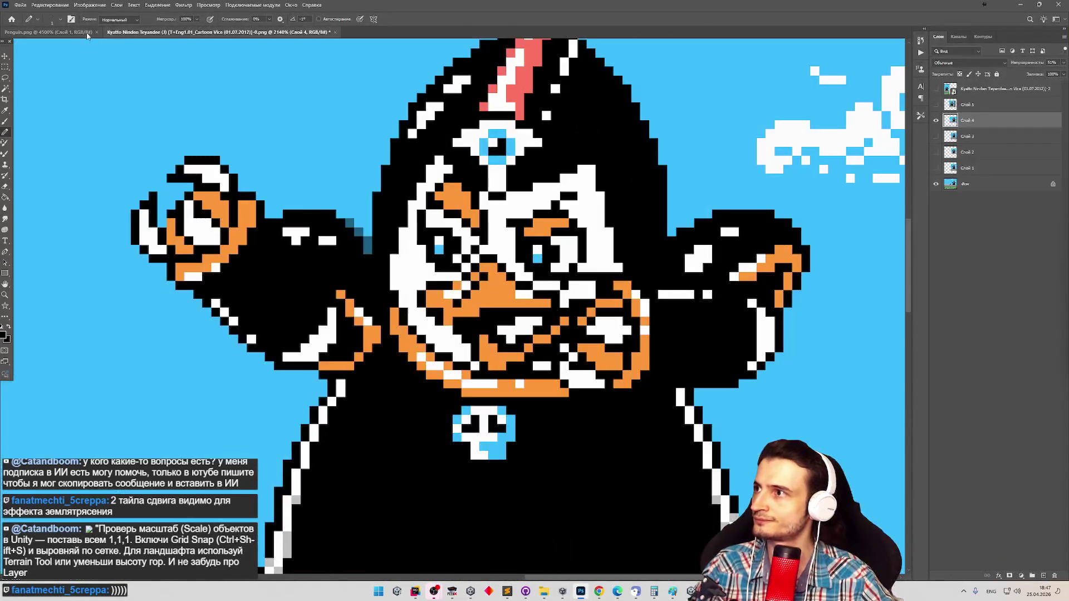
left_click(70, 34)
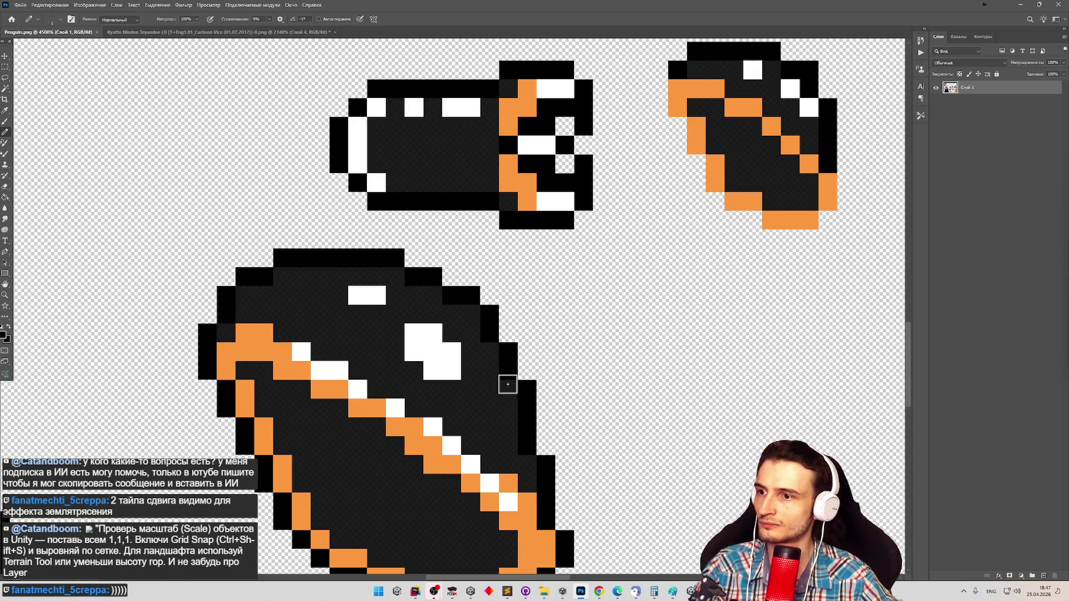
Check the arm pose against the whole NES reference screenshot.
scroll(581, 348, "down", 10)
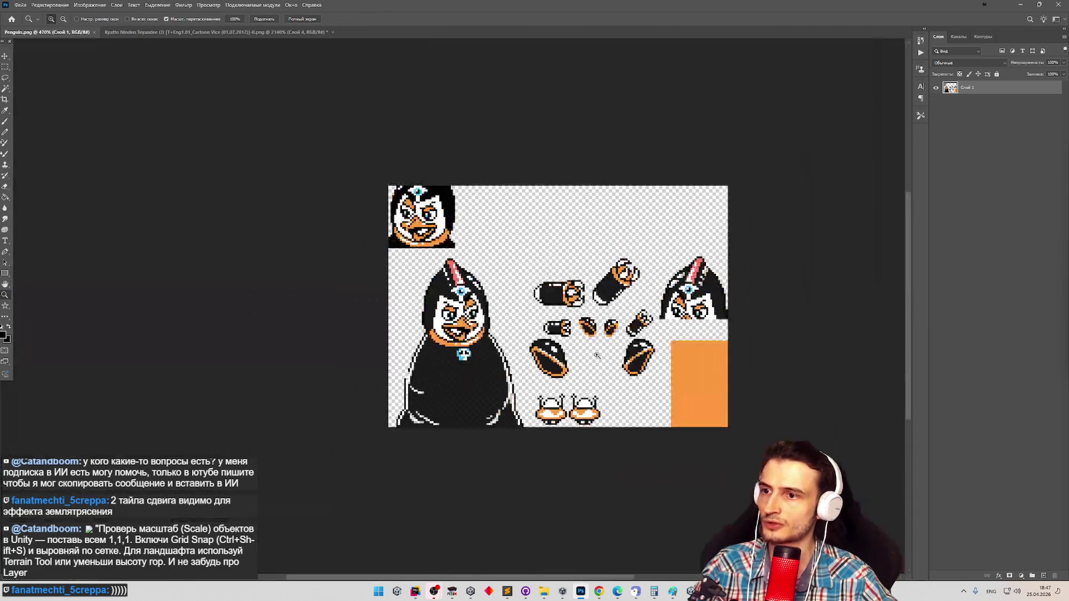
scroll(669, 365, "up", 5)
key("b")
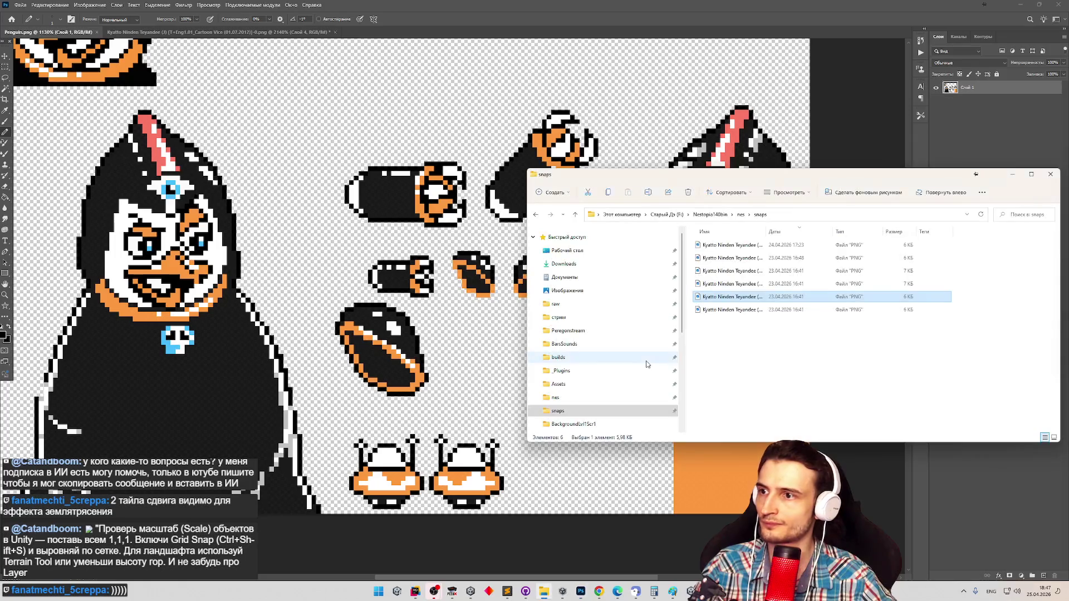
left_click(580, 591)
left_click(580, 591)
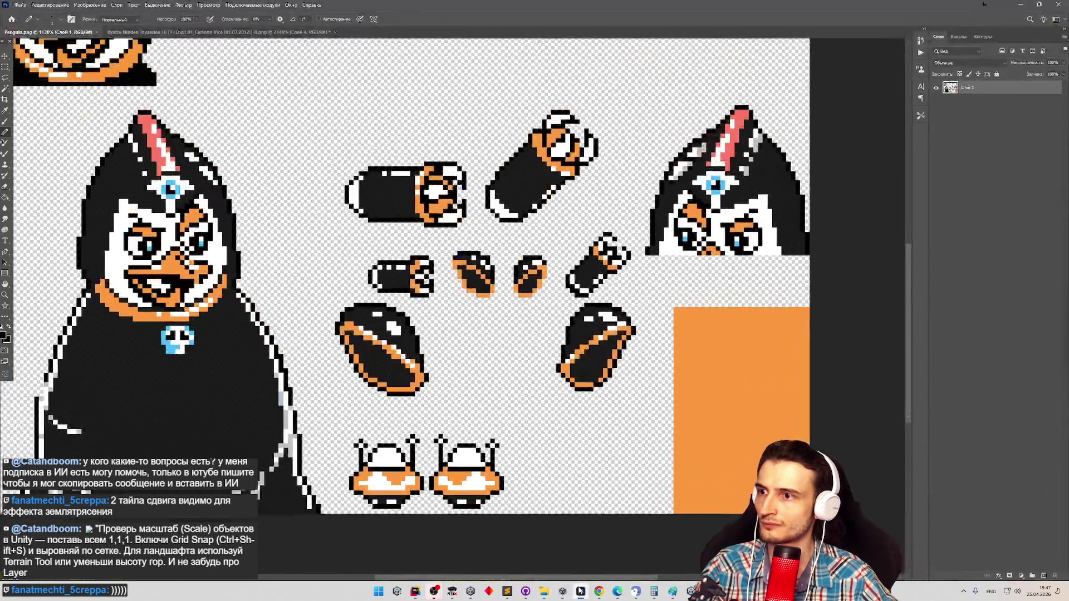
left_click(108, 33)
key("z")
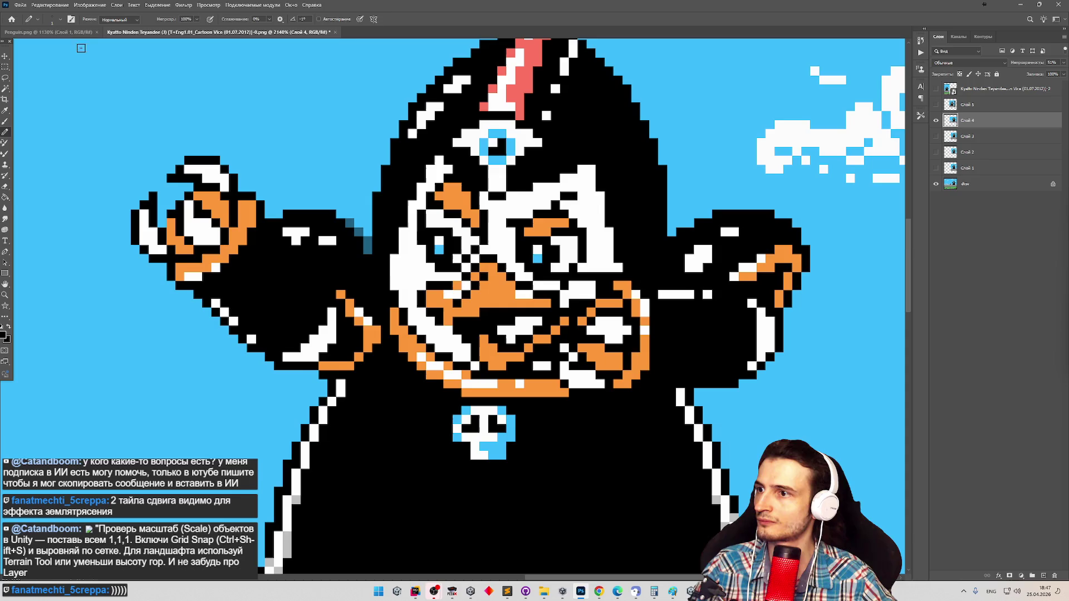
scroll(379, 151, "down", 5)
scroll(388, 123, "up", 3)
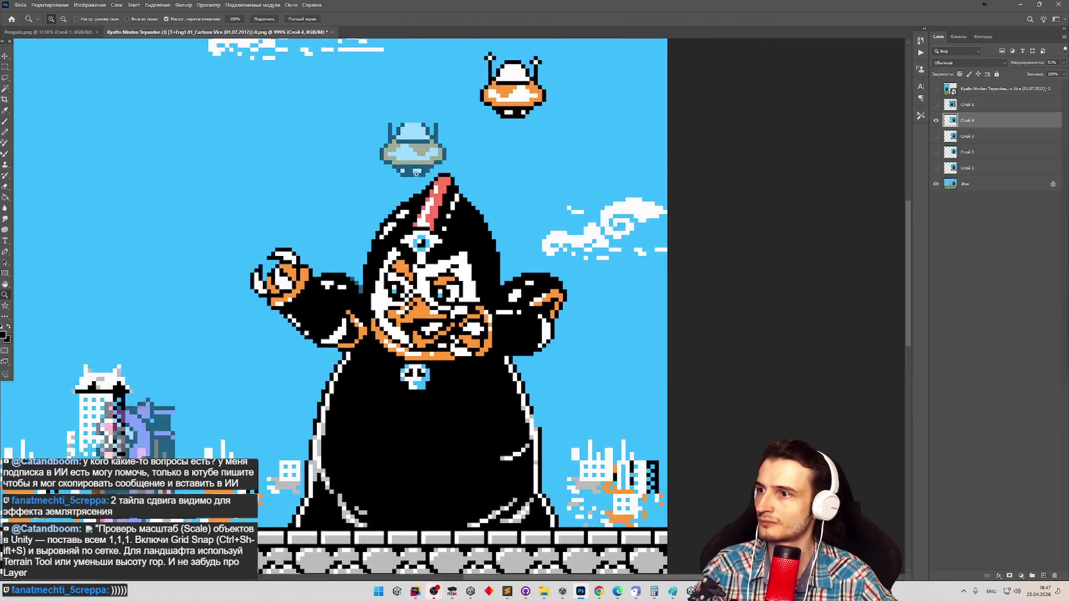
left_click(582, 593)
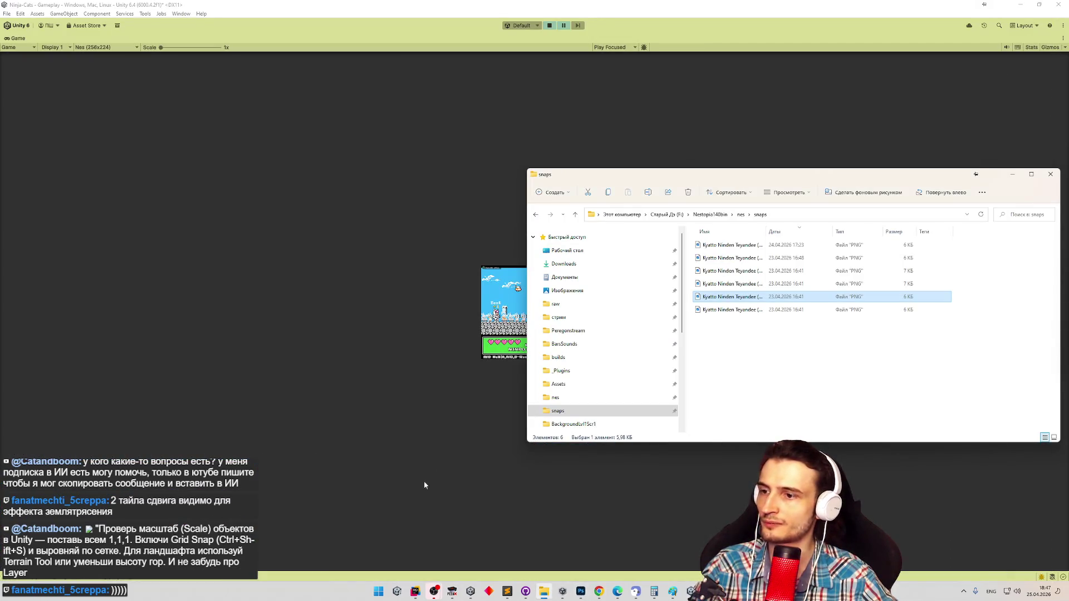
left_click(580, 593)
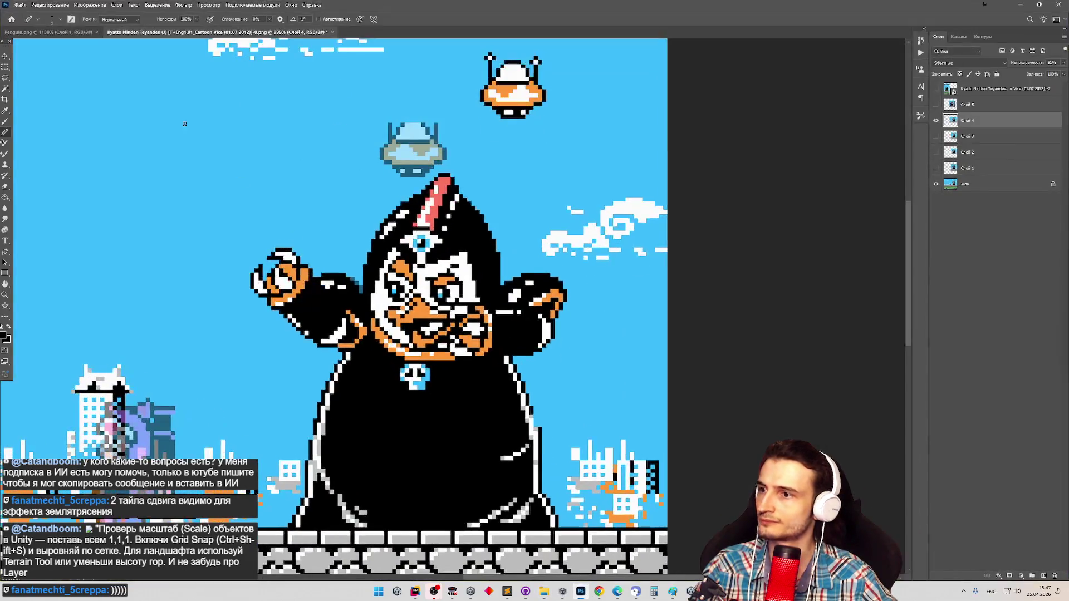
Pencil black pixels along the upper-left edge of the lower-right arm sprite in Penguin.png.
left_click(47, 32)
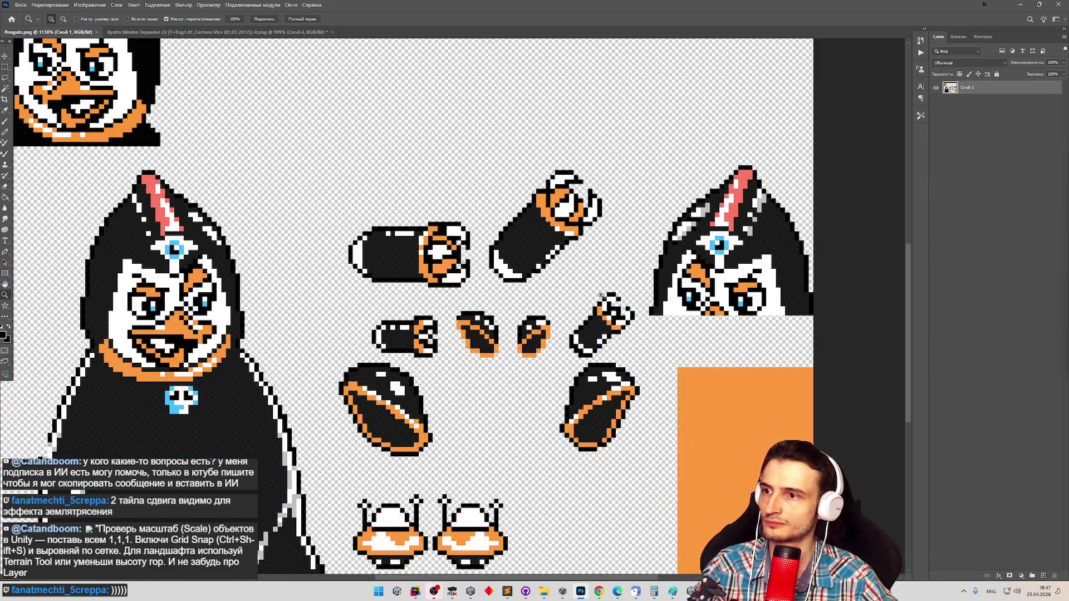
scroll(583, 394, "up", 5)
key("b")
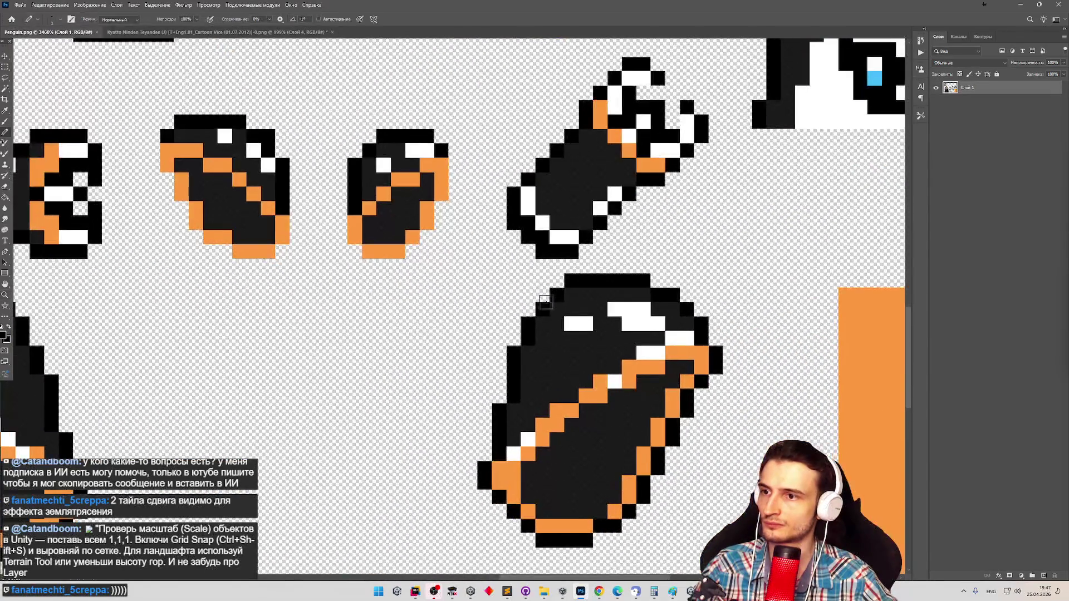
left_click_drag(514, 324, 513, 339)
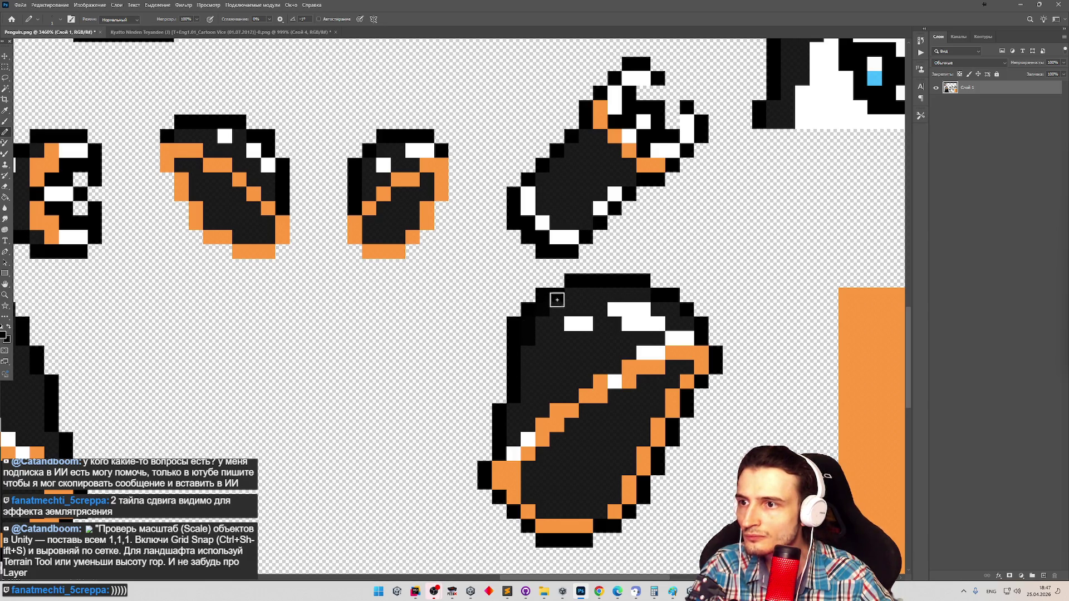
Save the document and Quick Export it as PNG, overwriting Penguin.png in Characters.
key("ctrl+s")
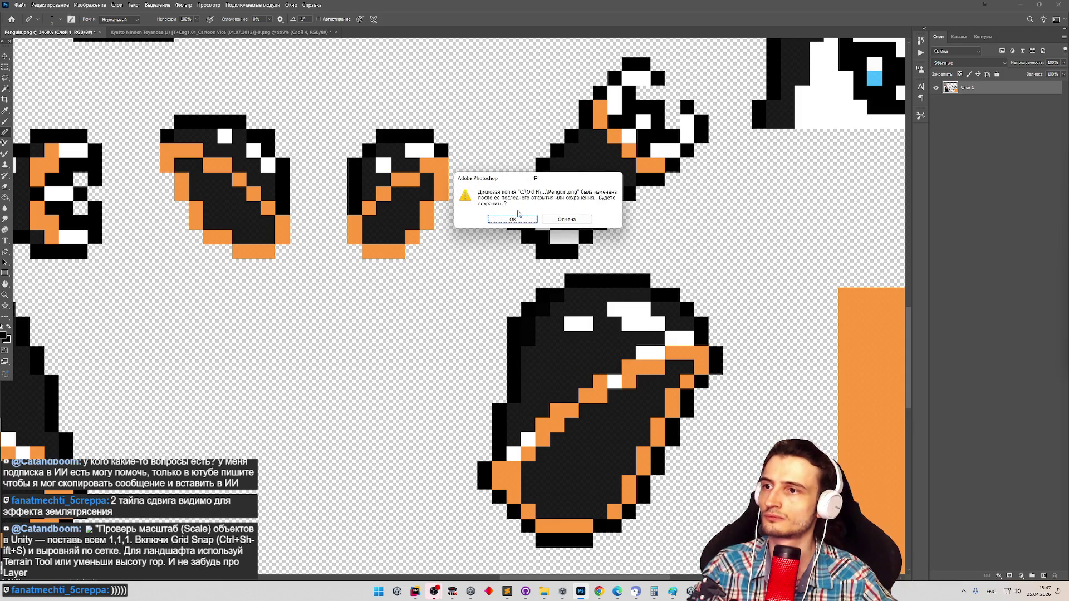
key("Return")
left_click(20, 5)
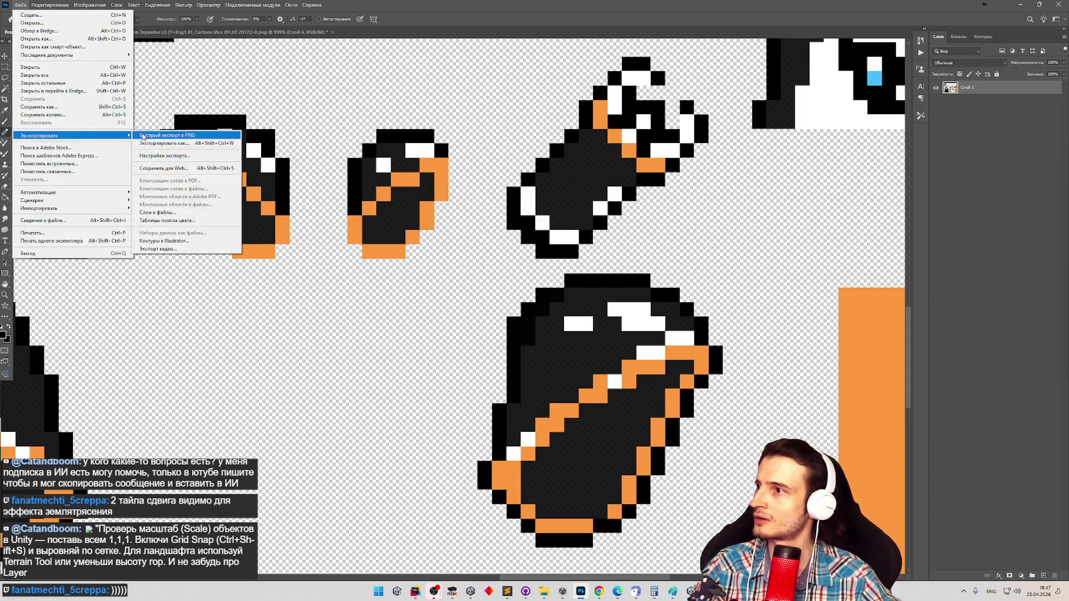
left_click(405, 229)
double_click(503, 75)
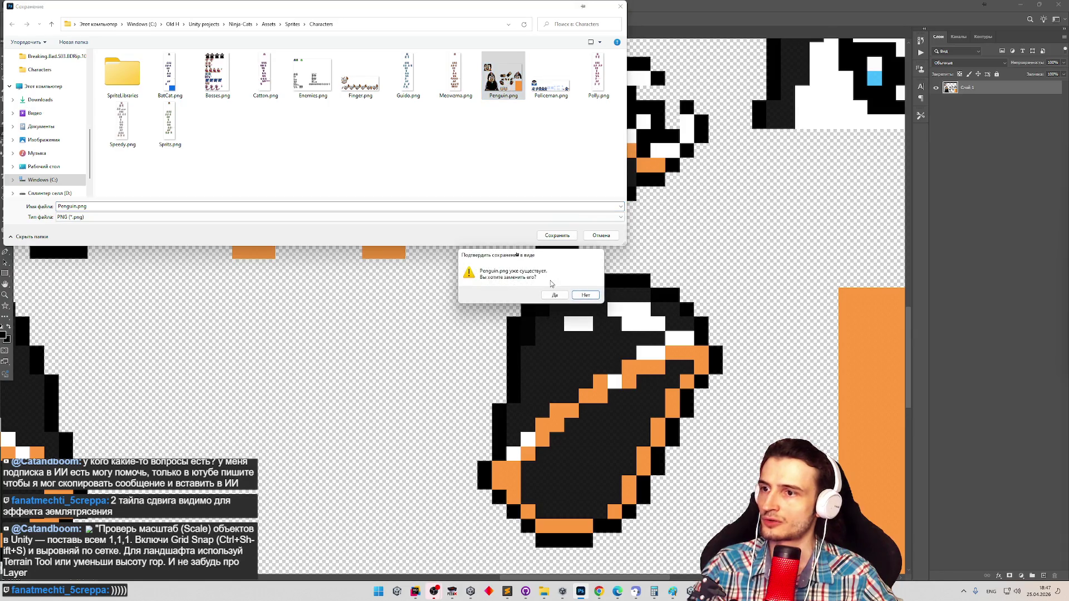
left_click(555, 298)
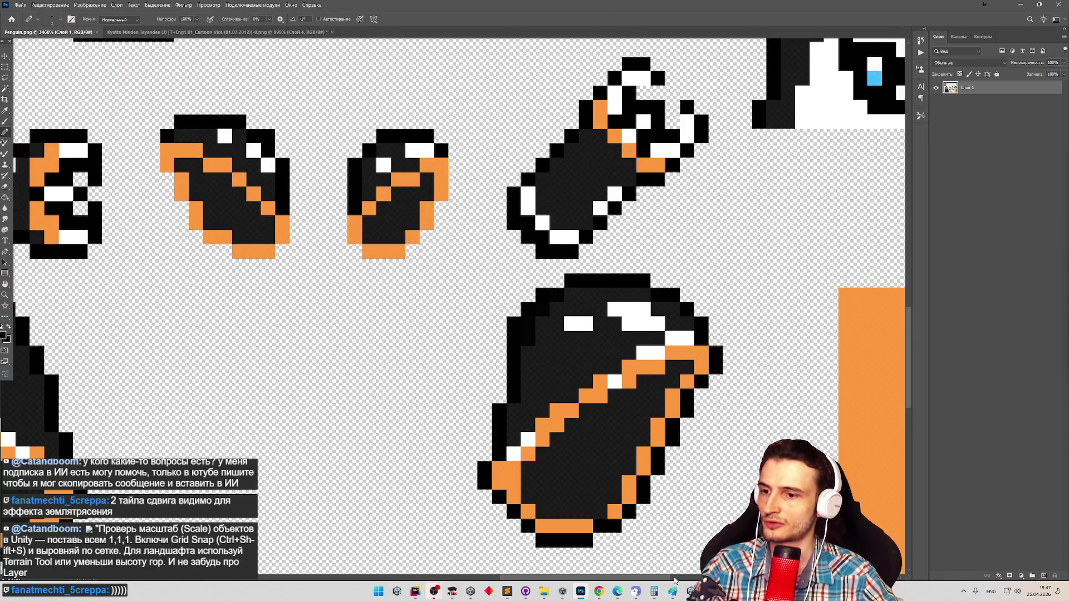
key("alt+Tab")
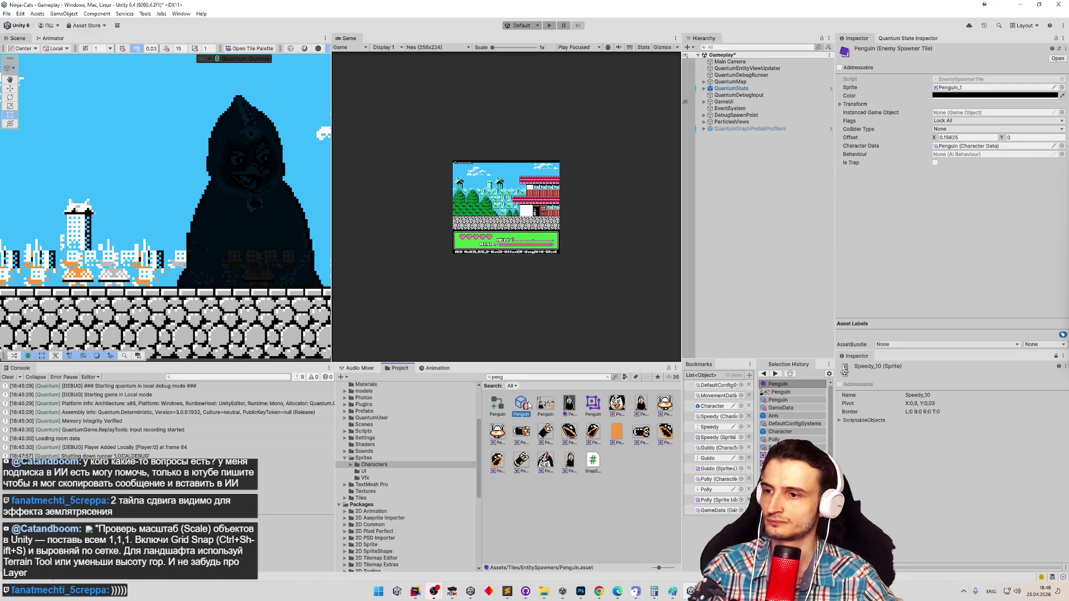
Bake the Penguin Character Data, then play the game with the Game view maximized.
left_click(521, 405)
left_click(914, 80)
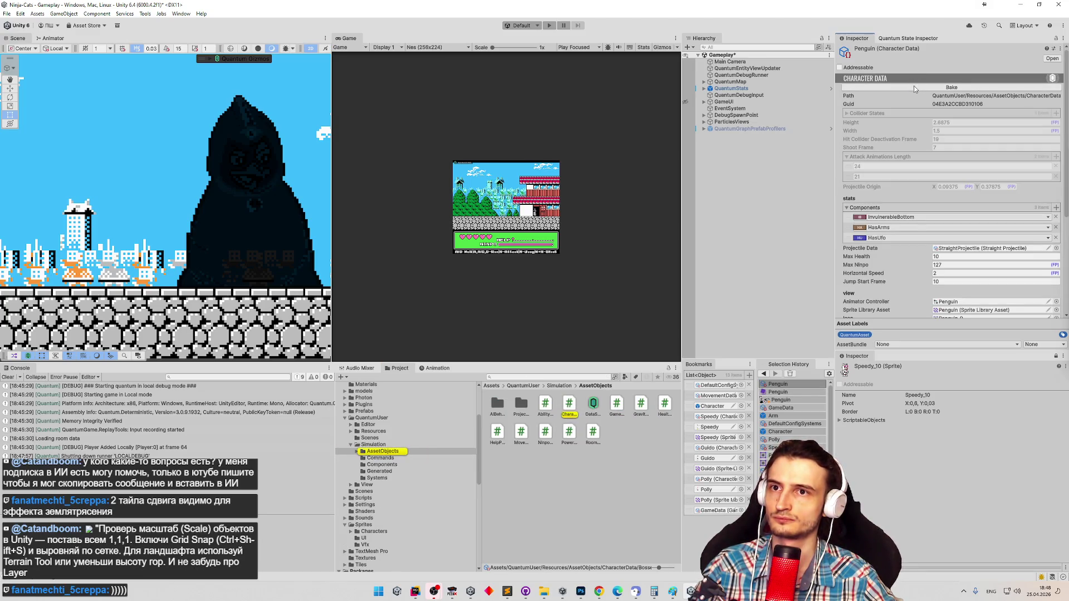
key("ctrl+s")
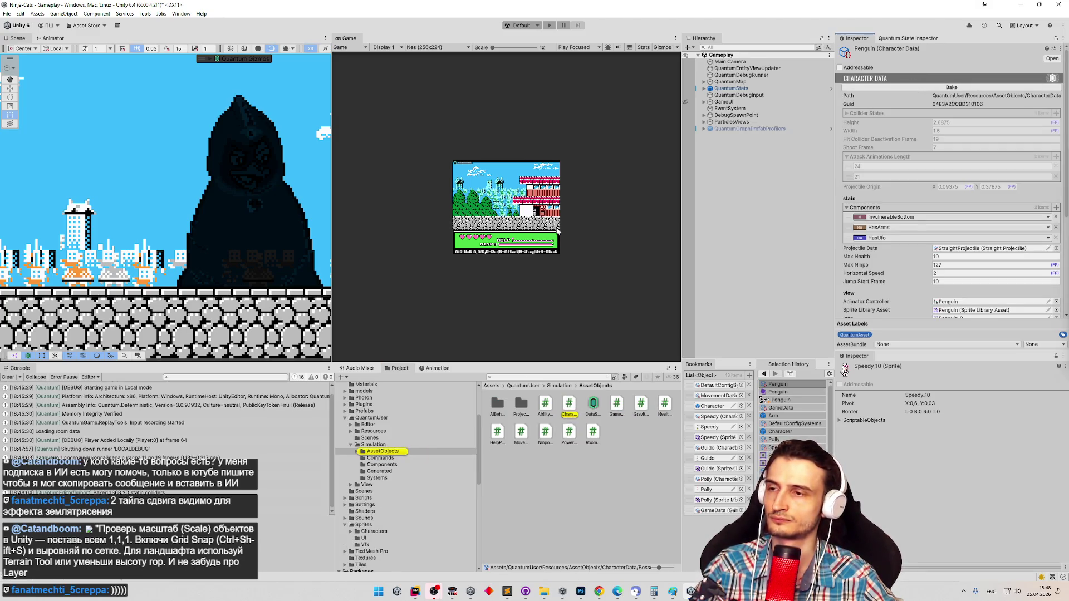
key("ctrl+p")
key("shift+space")
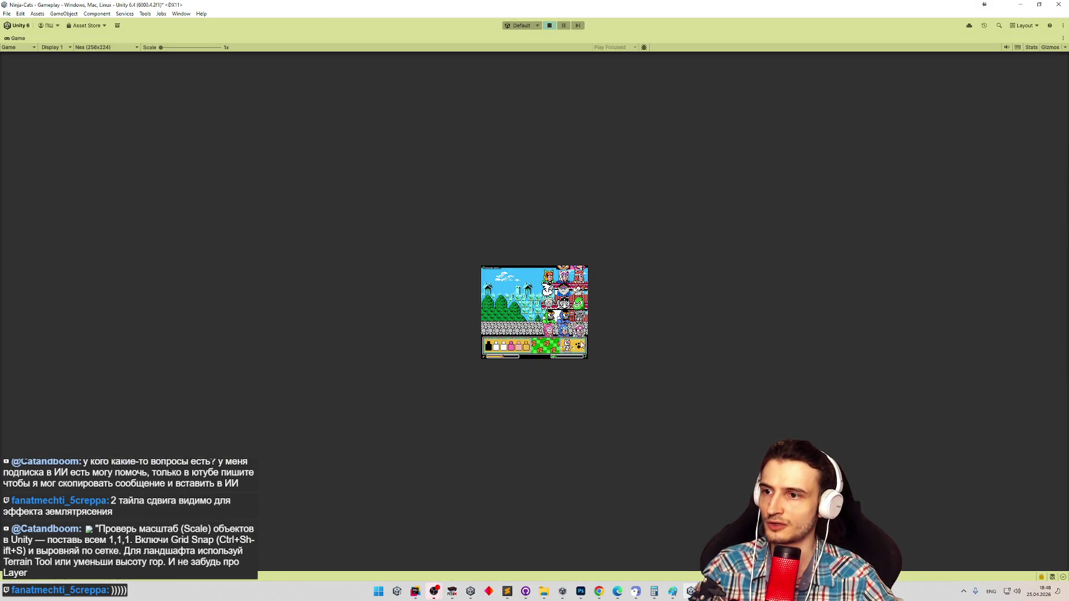
key("shift+space")
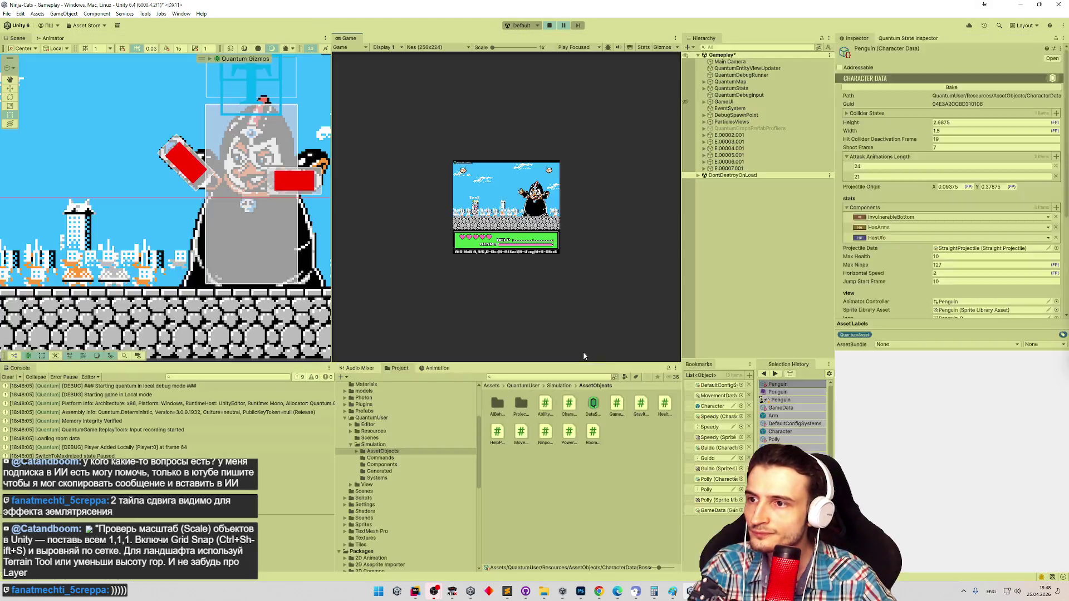
key("shift+space")
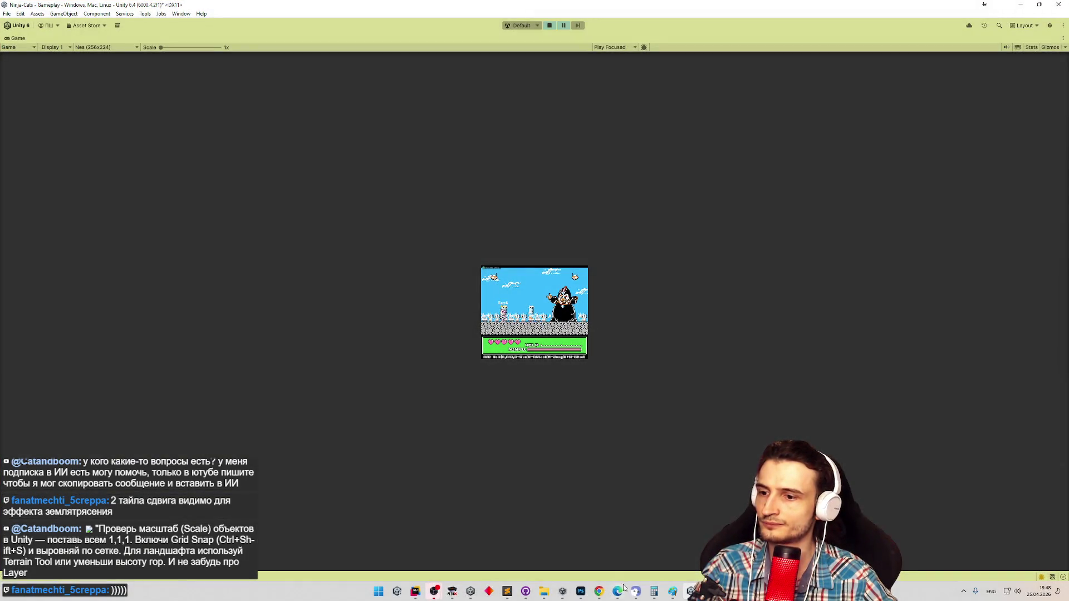
left_click(581, 591)
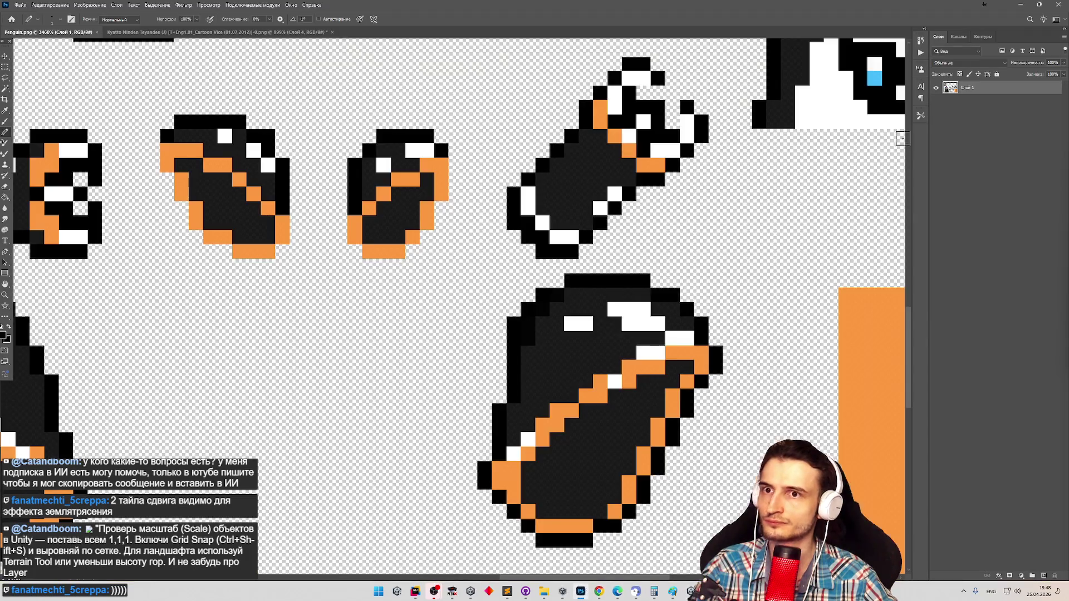
On the NES reference, hide Слой 4 and paste the boss as a 55%-opacity layer, aligned.
left_click(163, 34)
left_click(936, 120)
key("ctrl+v")
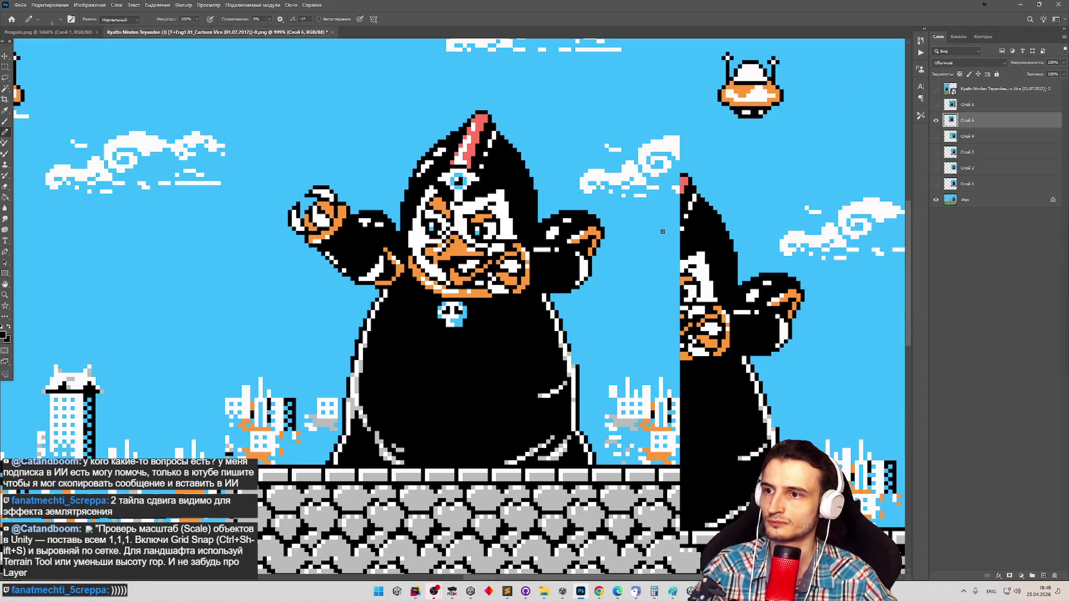
key("v")
left_click_drag(500, 257, 678, 317)
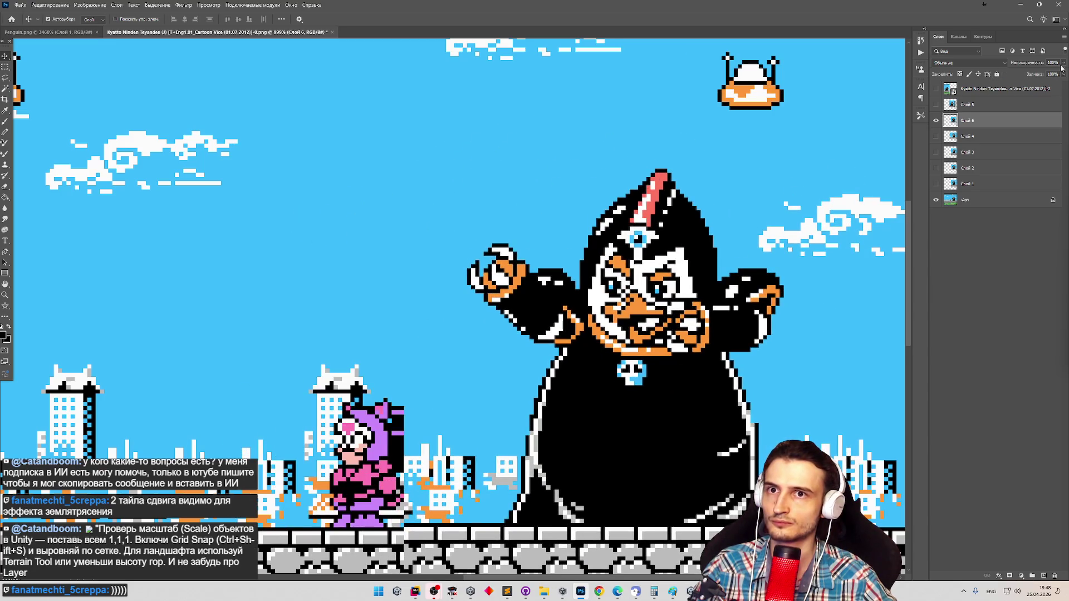
left_click_drag(1061, 67, 1046, 75)
left_click_drag(626, 287, 647, 291)
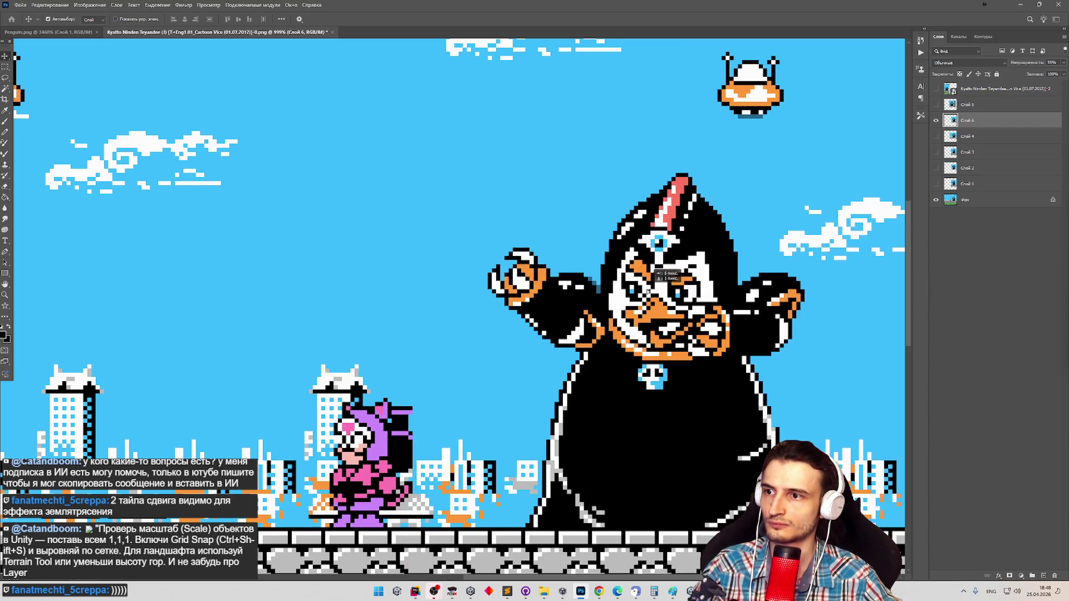
Compare the pasted boss layer with the running Unity game, then return to Penguin.png.
left_click(937, 121)
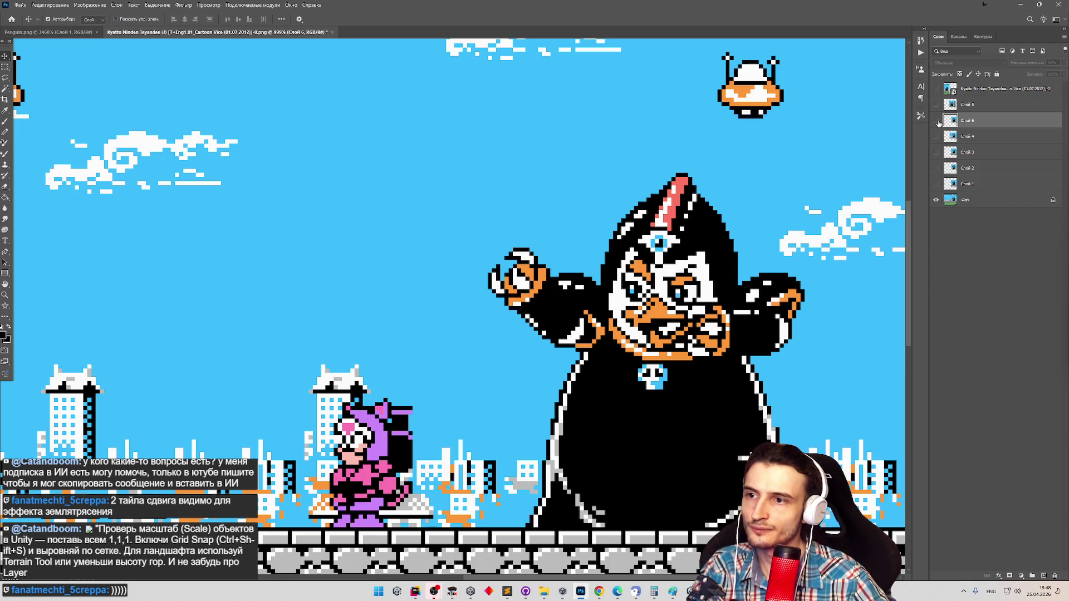
left_click(1019, 8)
key("alt+Tab")
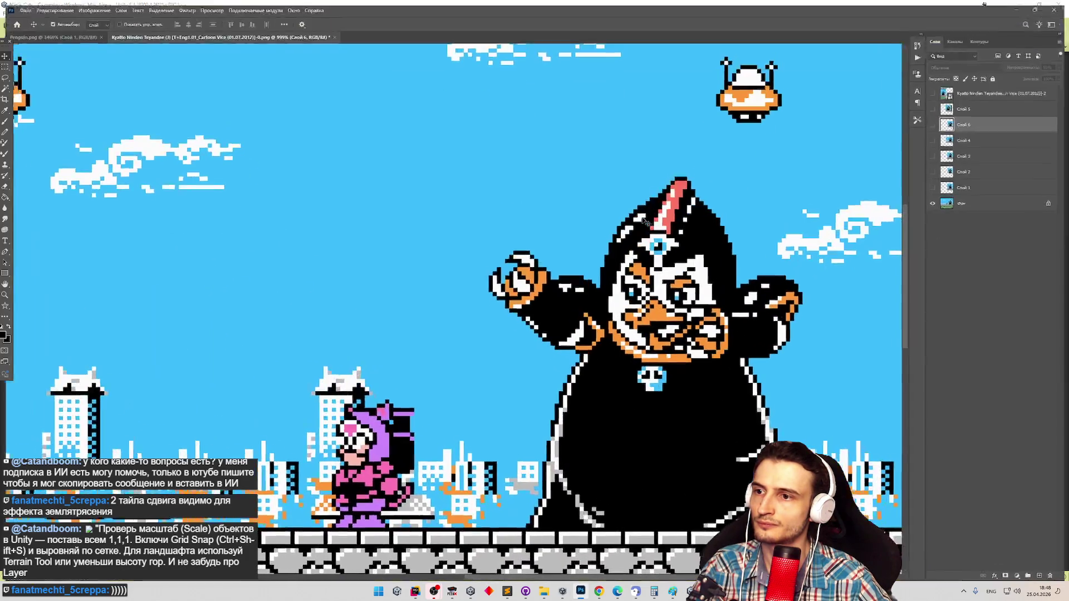
left_click(936, 122)
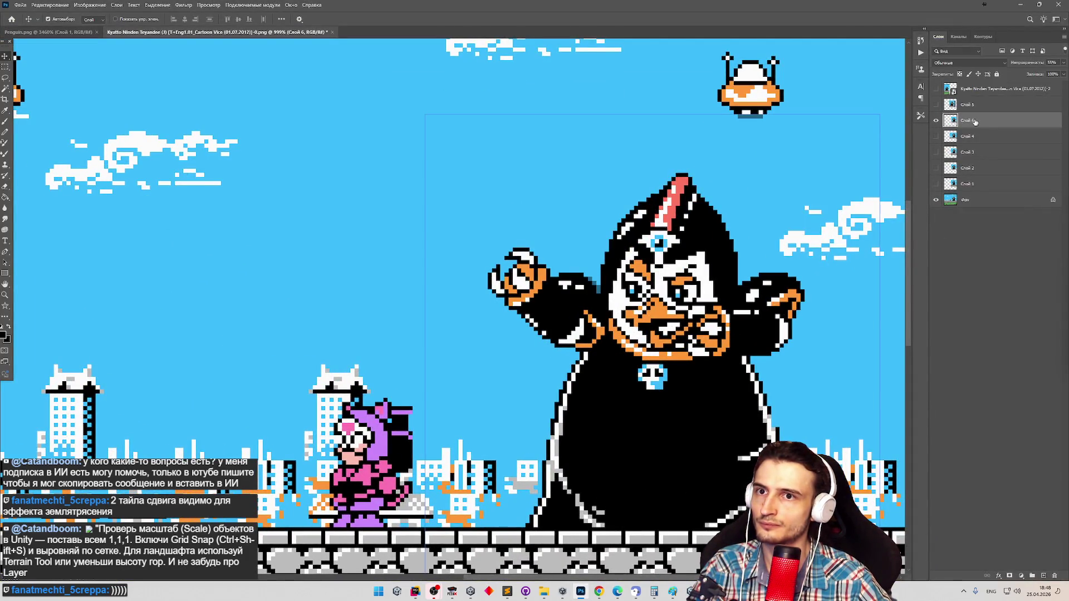
left_click(1064, 63)
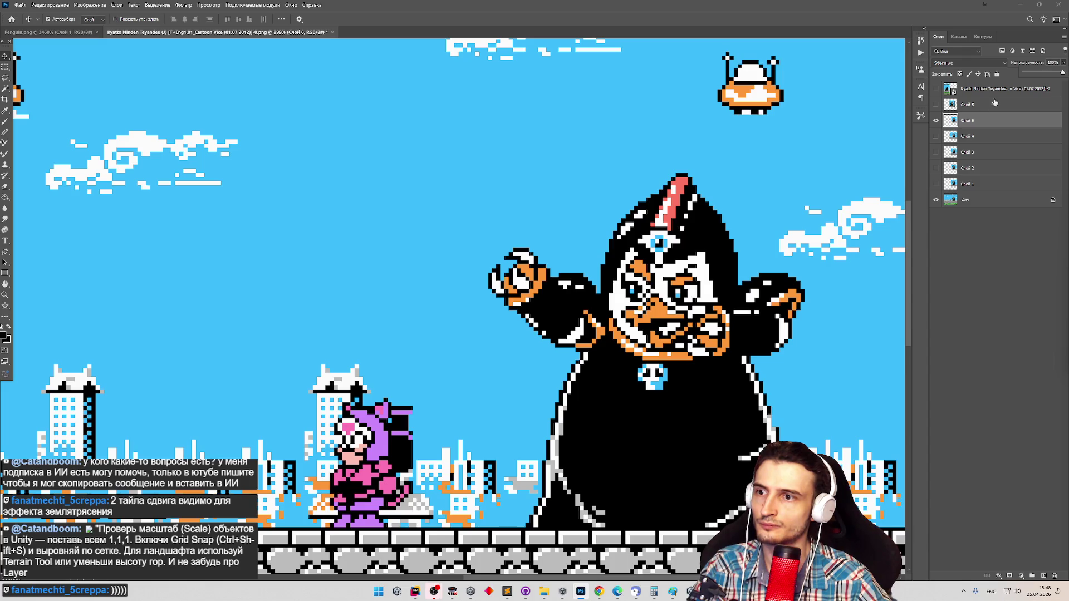
key("Escape")
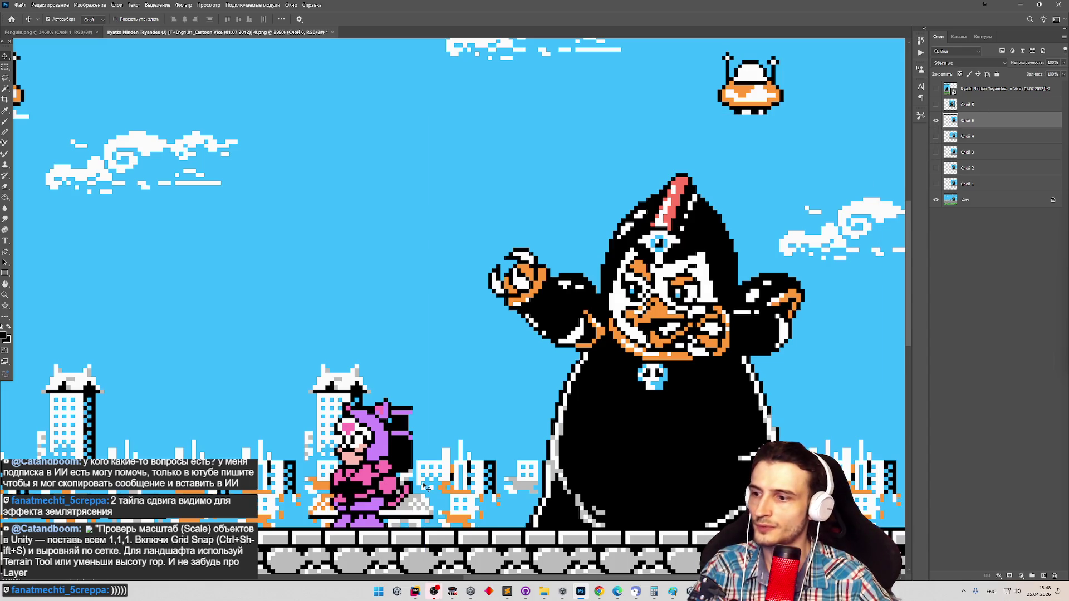
left_click(1022, 7)
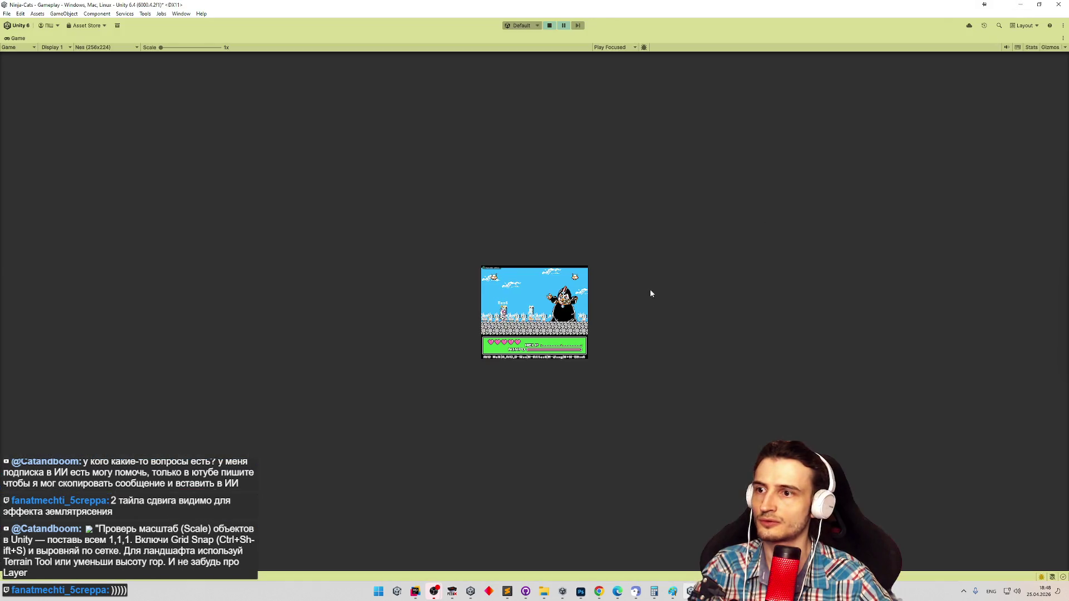
left_click(580, 591)
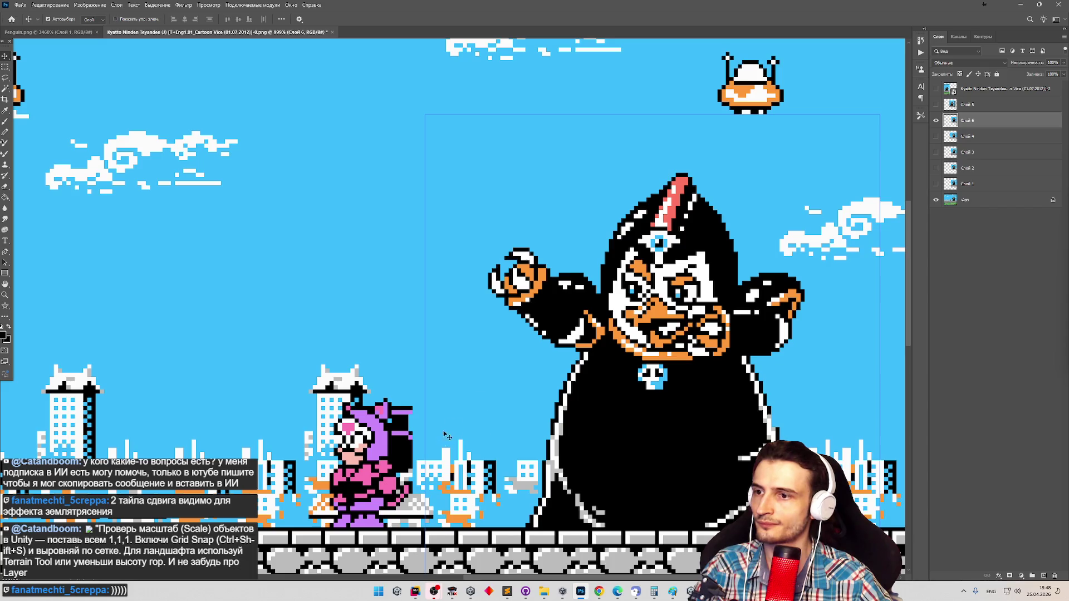
key("ctrl+Tab")
Zoom in on the large right-hand fist, sample black, and draw black pixels on it with the Pencil.
key("z")
left_click(549, 304, "alt")
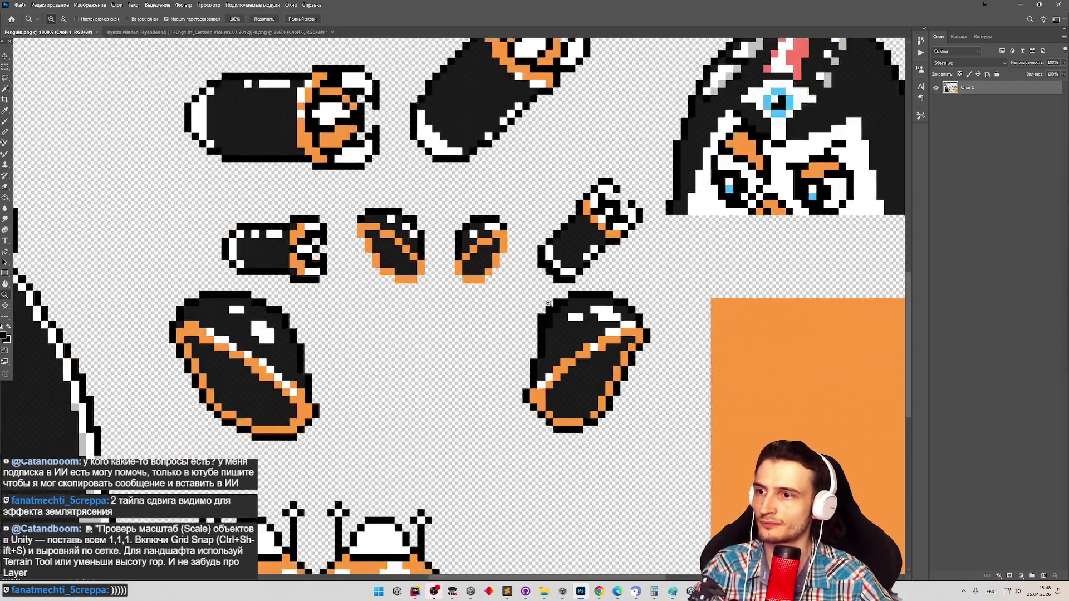
key("v")
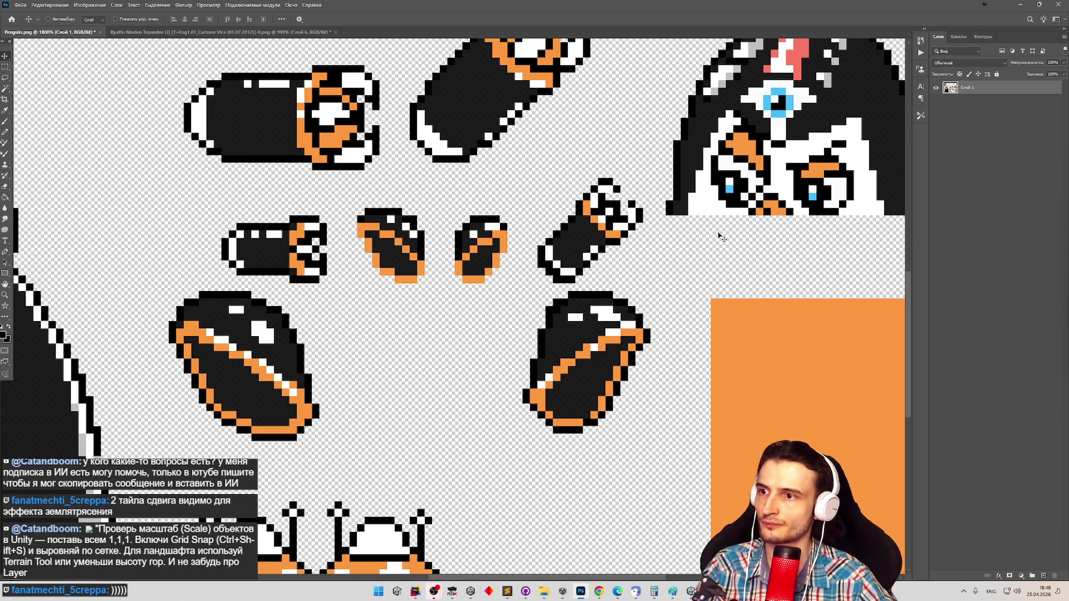
key("z")
left_click(660, 235, "alt")
left_click(631, 239)
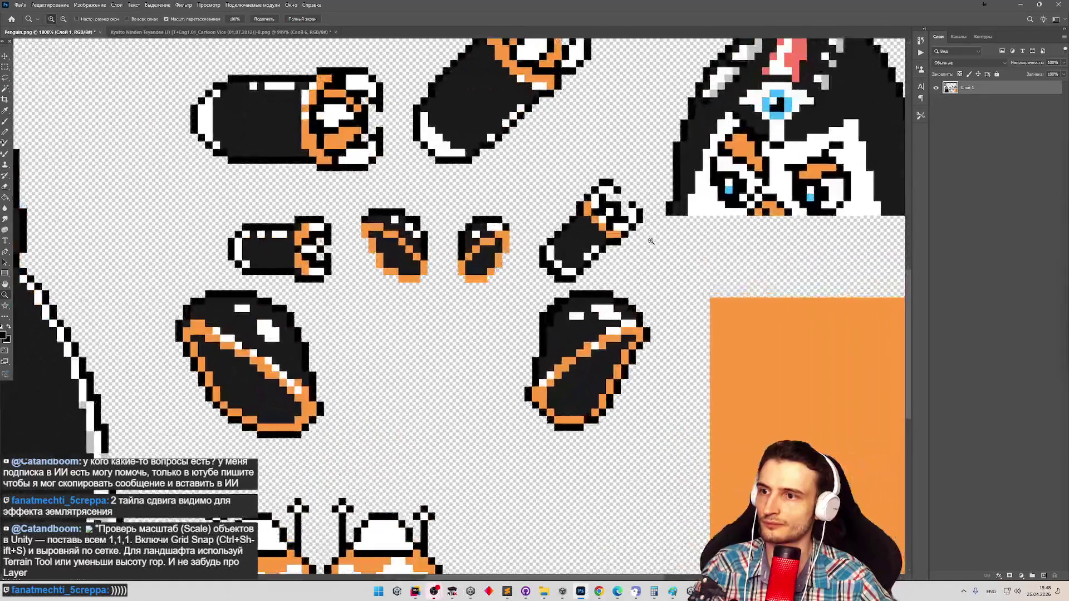
key("g")
left_click(544, 340, "alt")
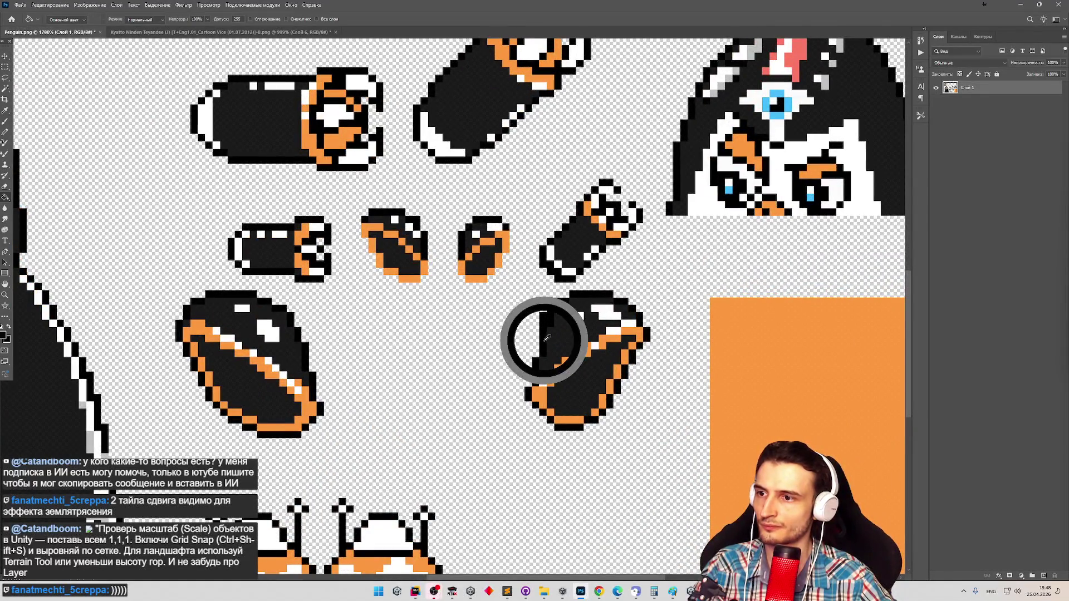
key("b")
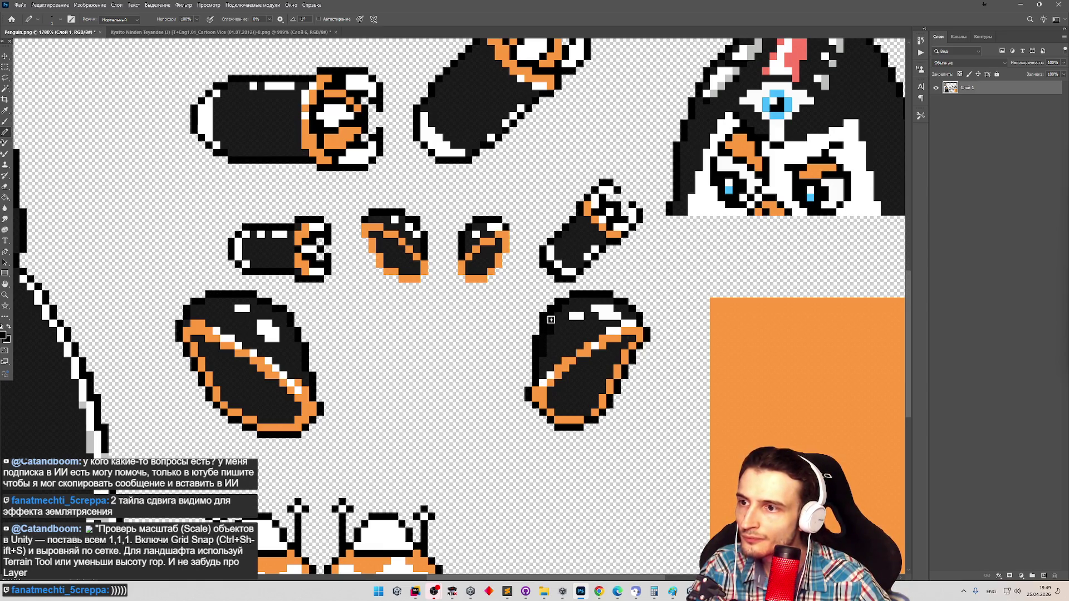
Quick Export the sheet as PNG, overwriting Penguin.png in the Characters sprites folder.
left_click(19, 5)
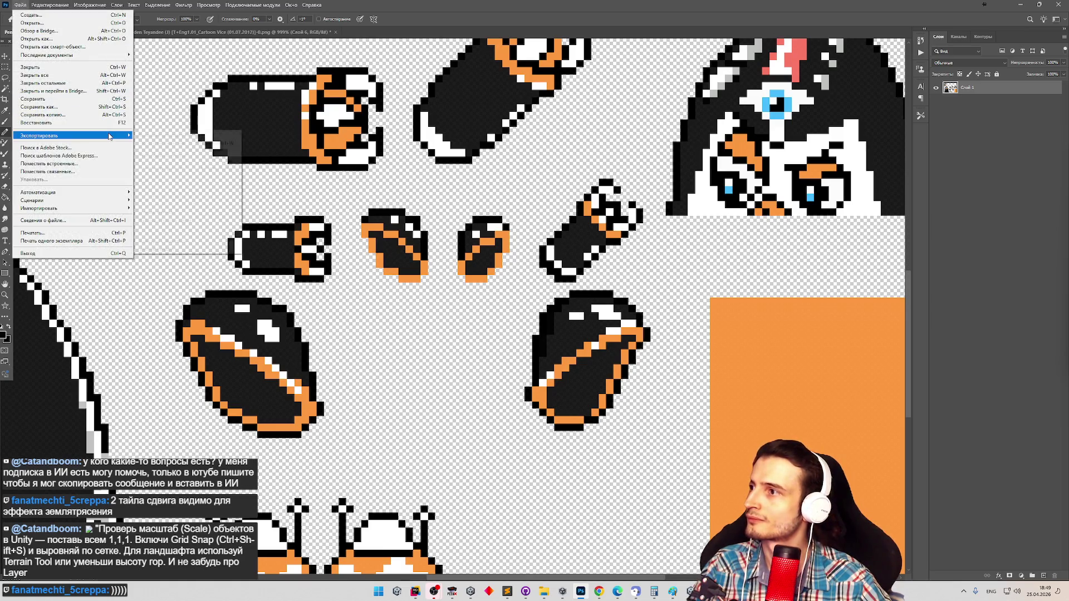
mouse_move(72, 136)
left_click(172, 136)
left_click(549, 232)
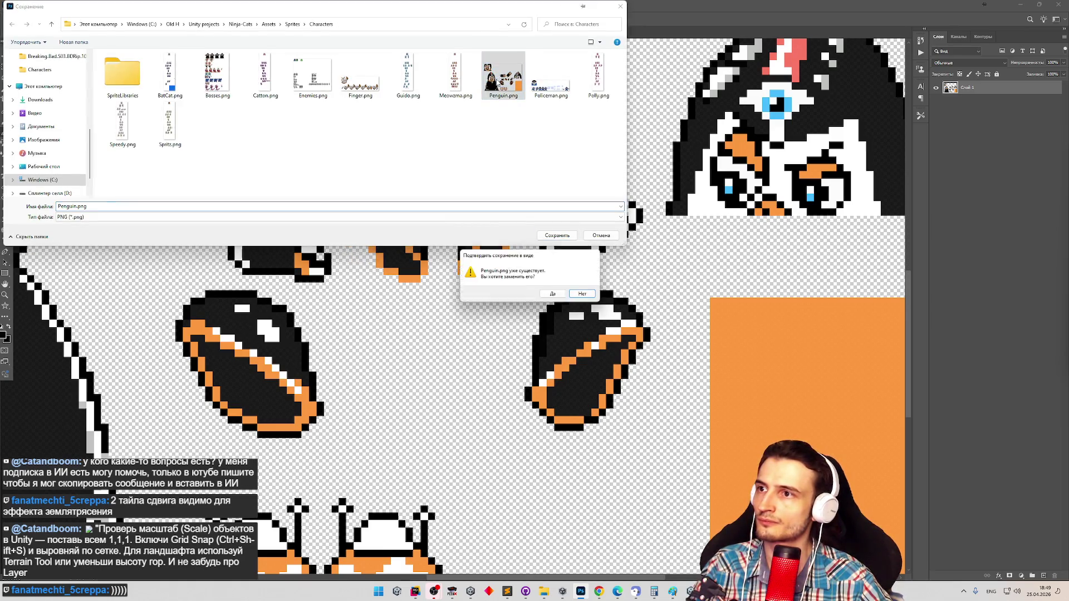
left_click(554, 300)
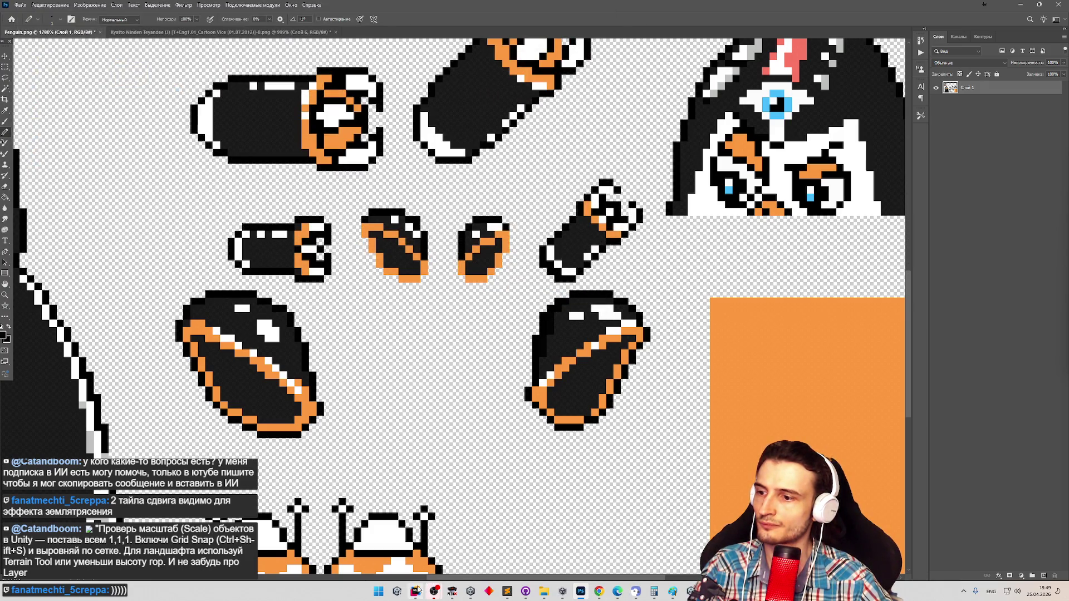
key("alt+Tab")
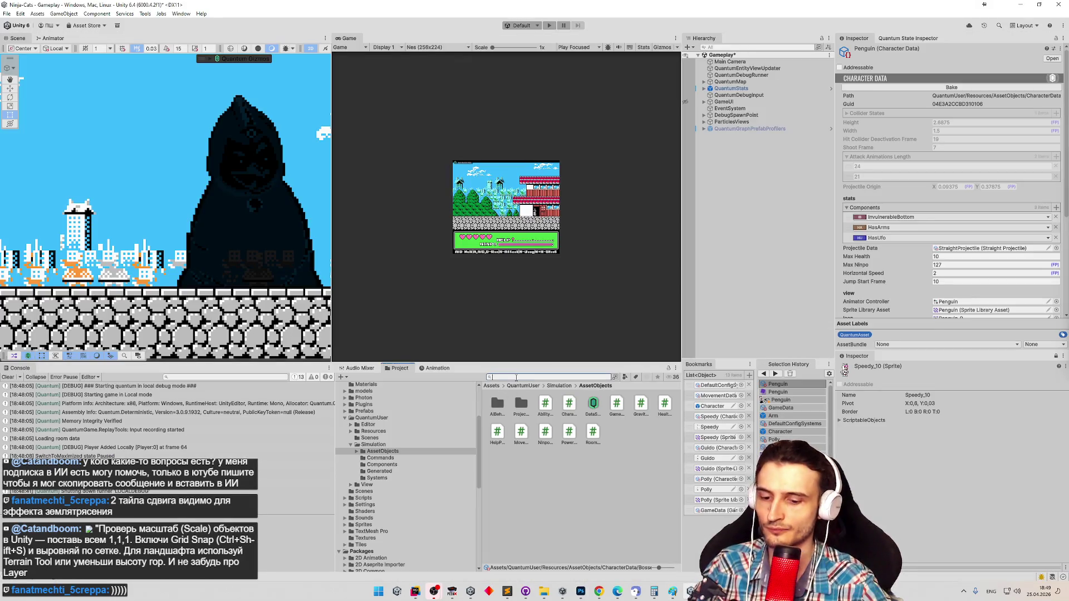
Find the Penguin texture via the 'peng' search and inspect it in the Sprite Editor.
type("peng")
left_click(521, 410)
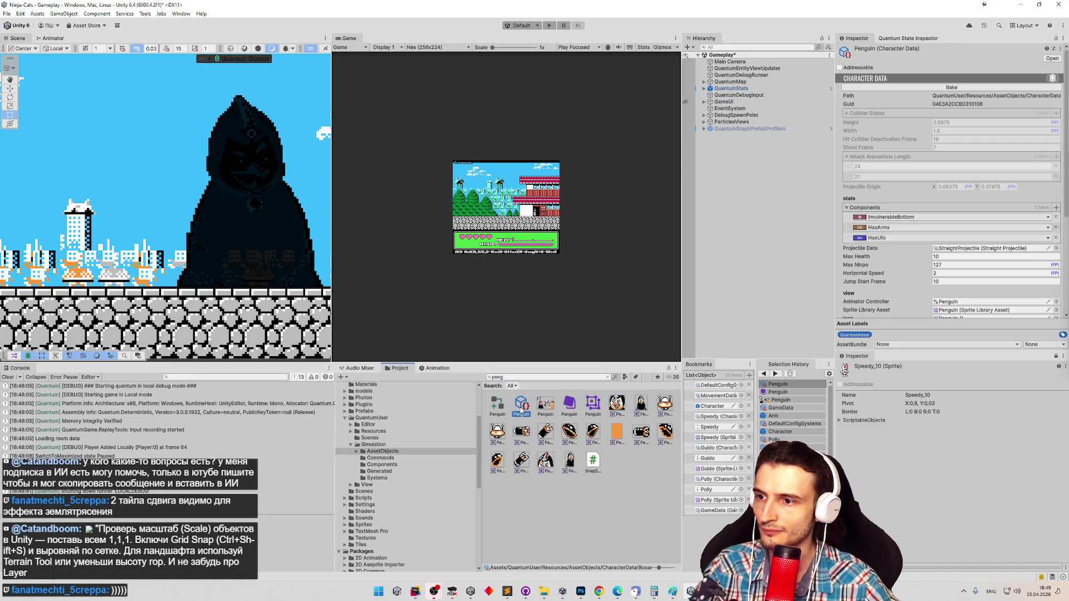
double_click(546, 406)
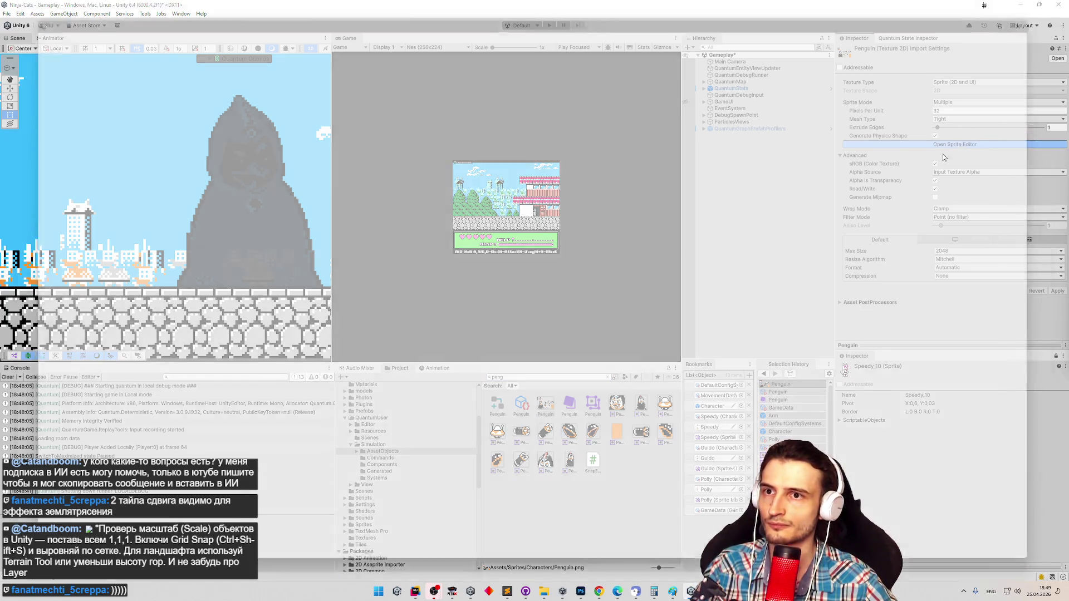
scroll(702, 399, "up", 5)
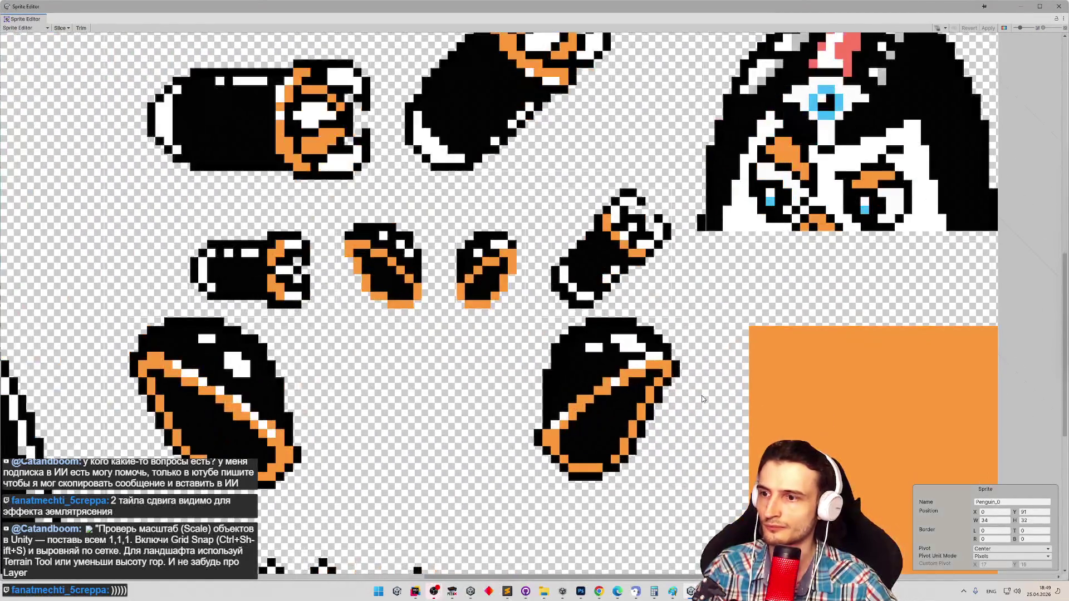
scroll(661, 384, "down", 5)
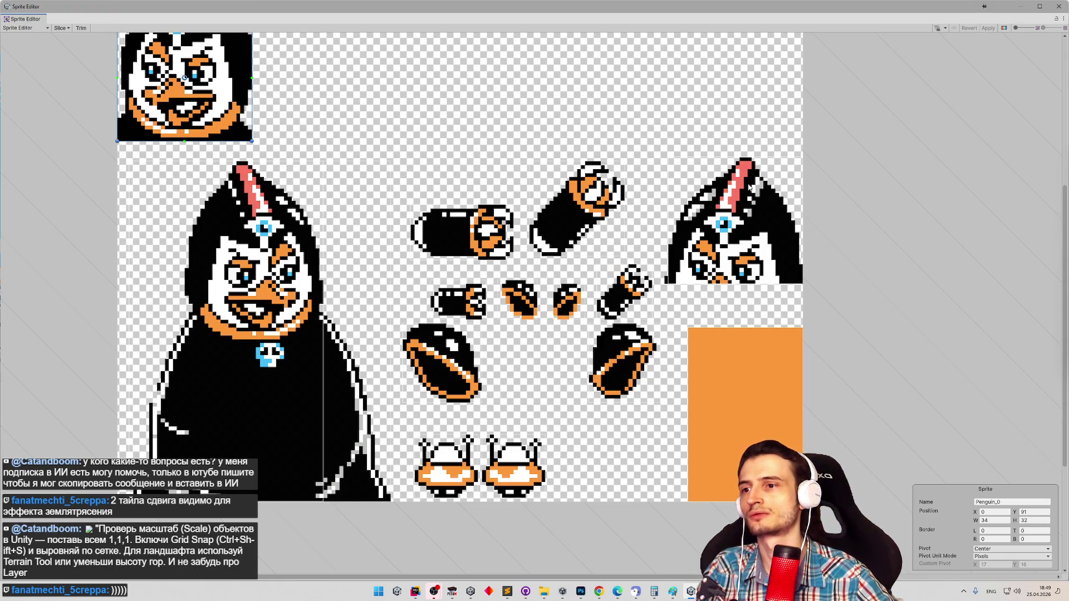
left_click(1057, 7)
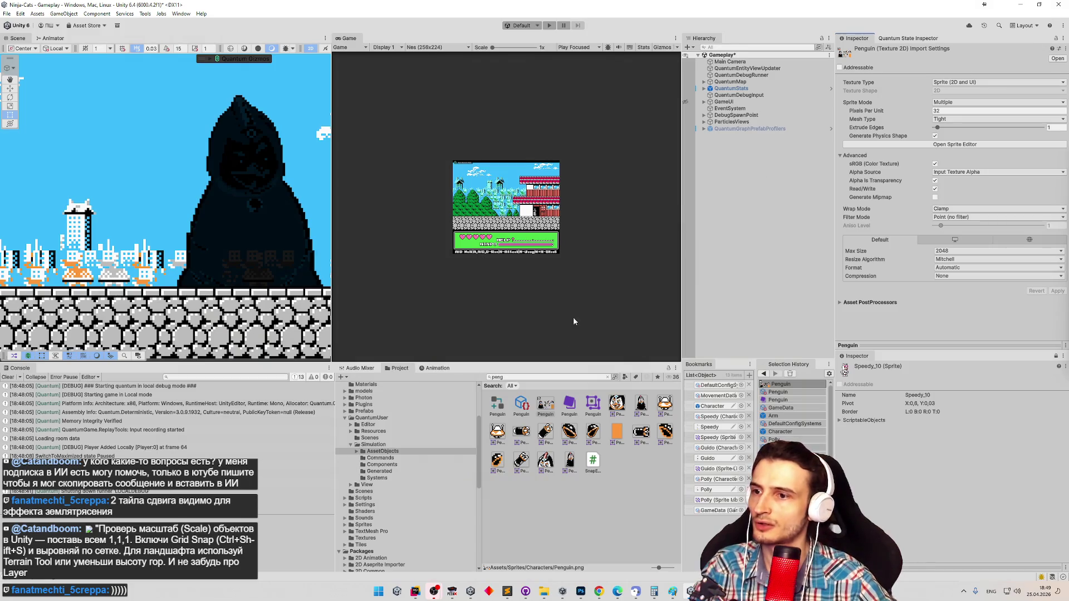
Select Penguin Character Data, save the Gameplay scene, clear the Console and start play mode.
left_click(523, 406)
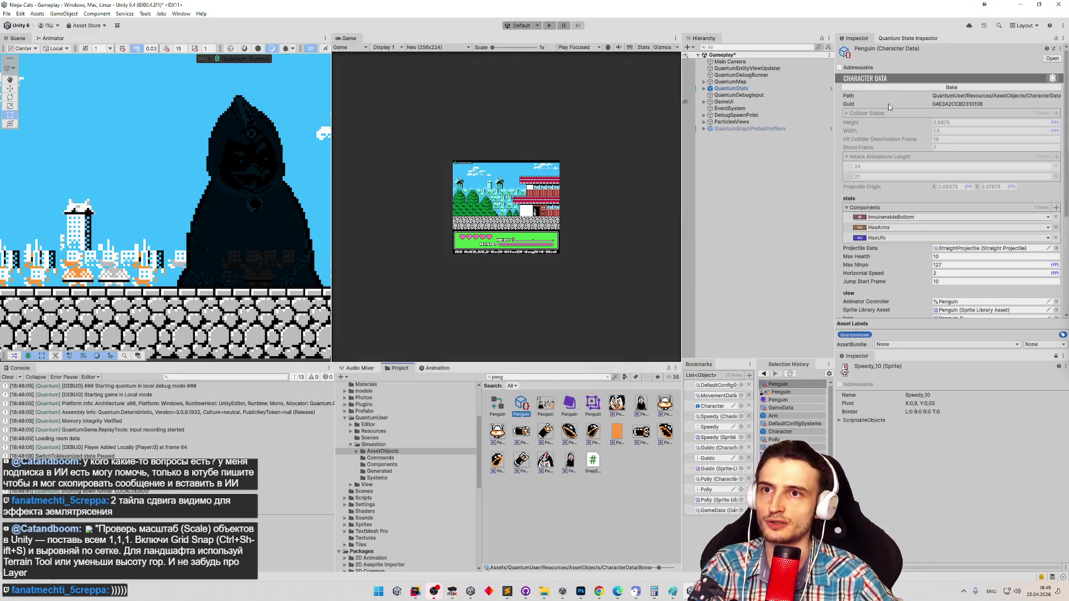
key("ctrl+s")
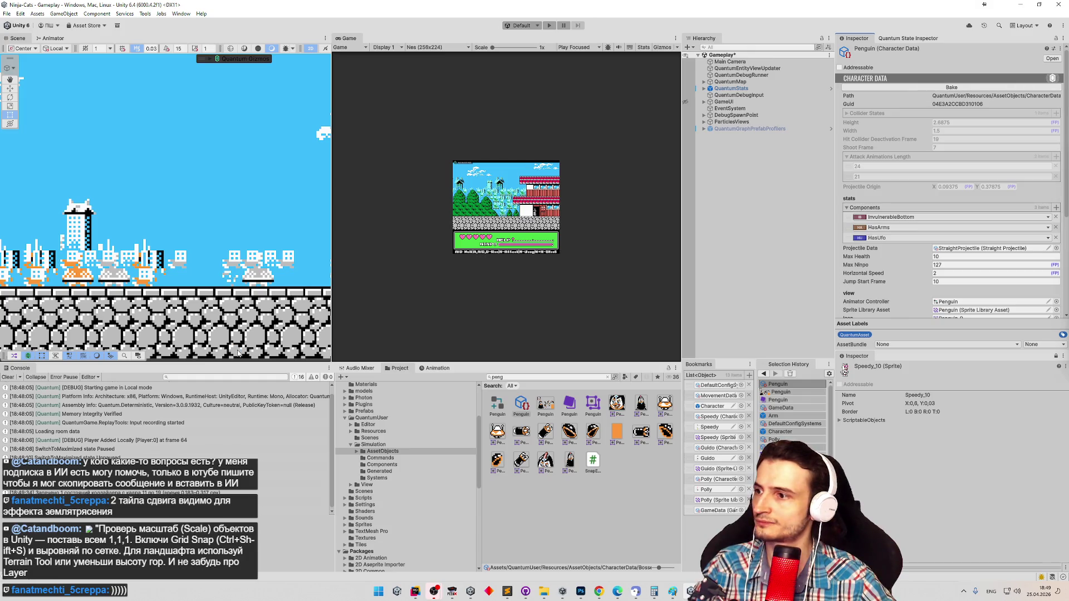
left_click(8, 377)
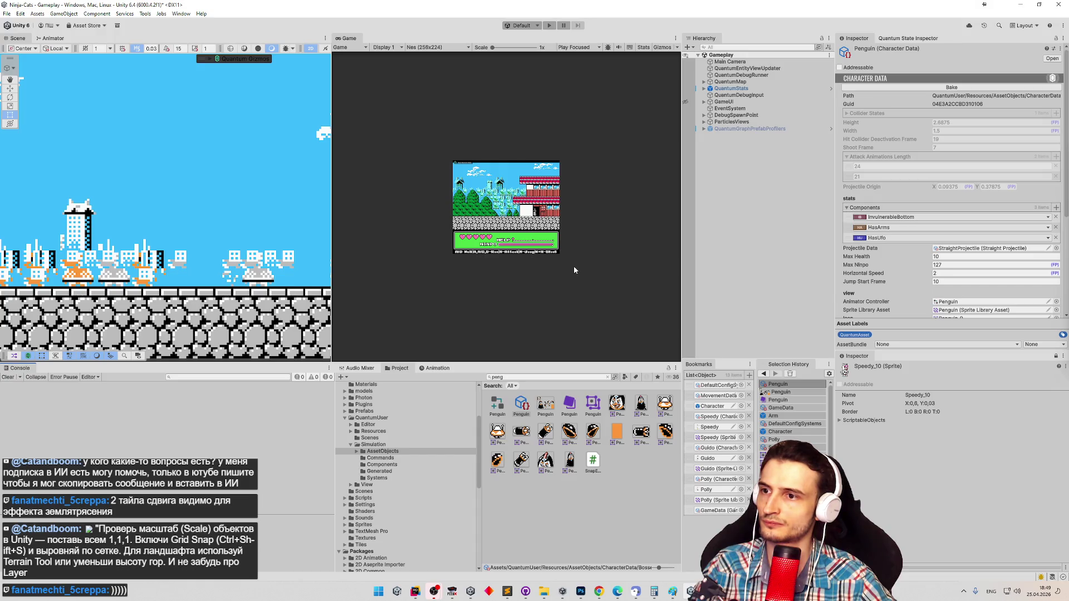
key("ctrl+p")
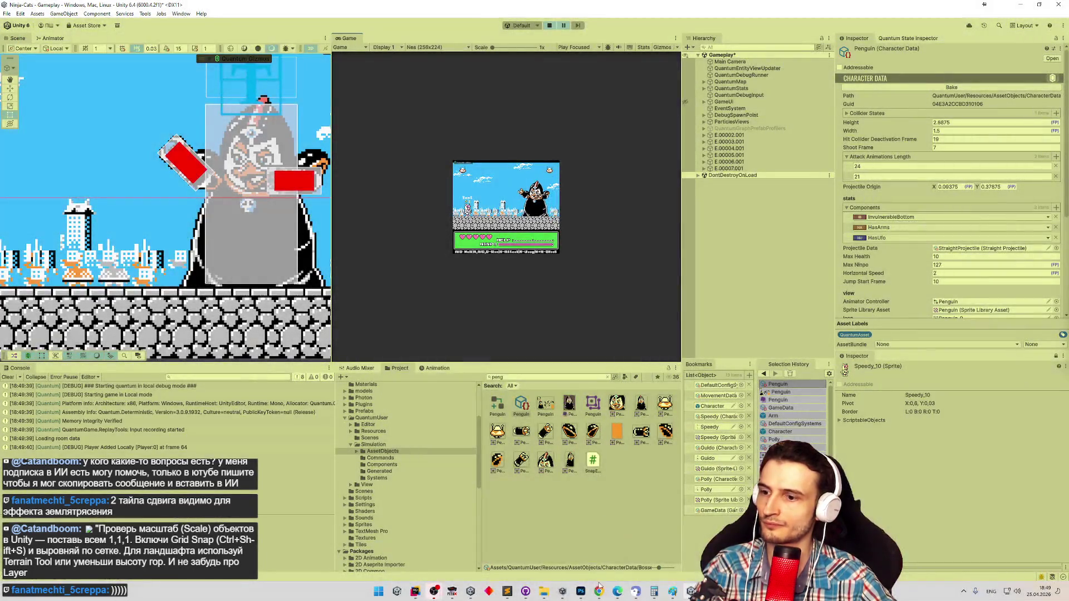
In the NES reference document, hide Слой 6 and Слой 5 and paste the penguin as Слой 7.
left_click(580, 592)
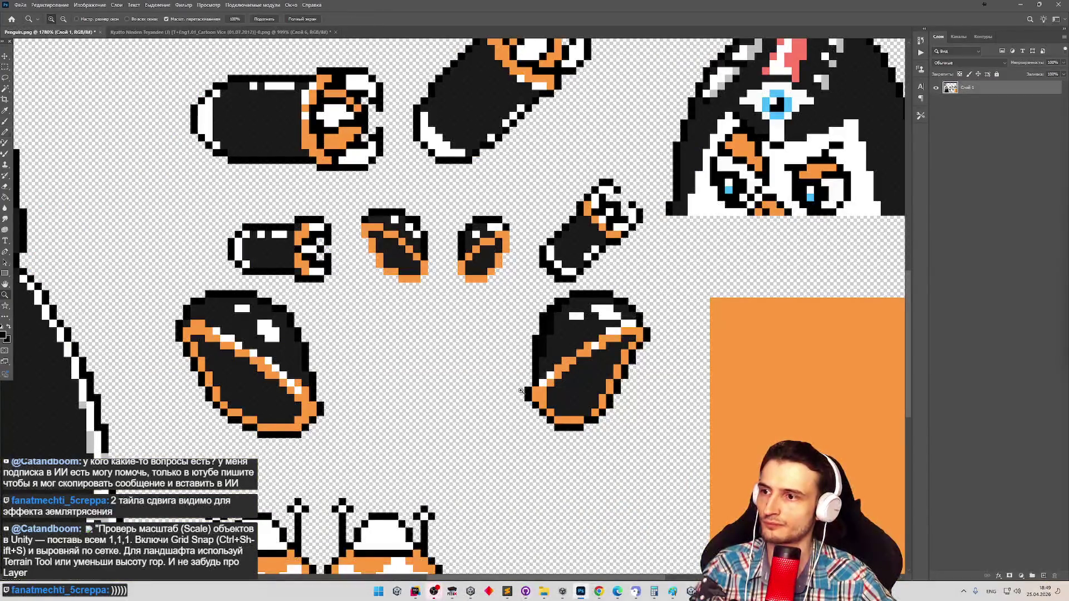
scroll(490, 356, "down", 10)
key("ctrl+Tab")
left_click(937, 121)
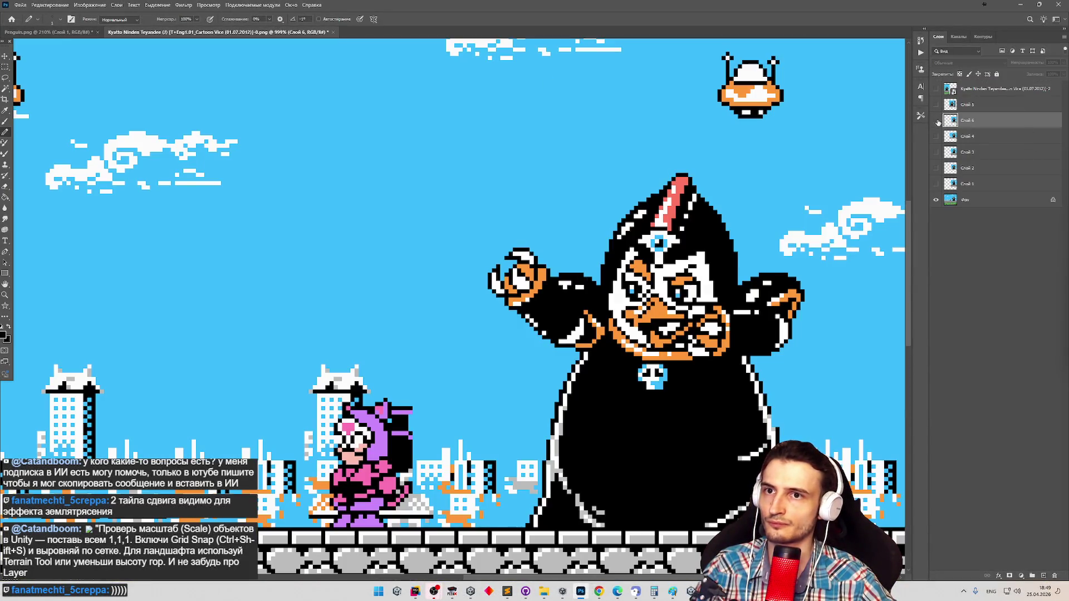
left_click(937, 106)
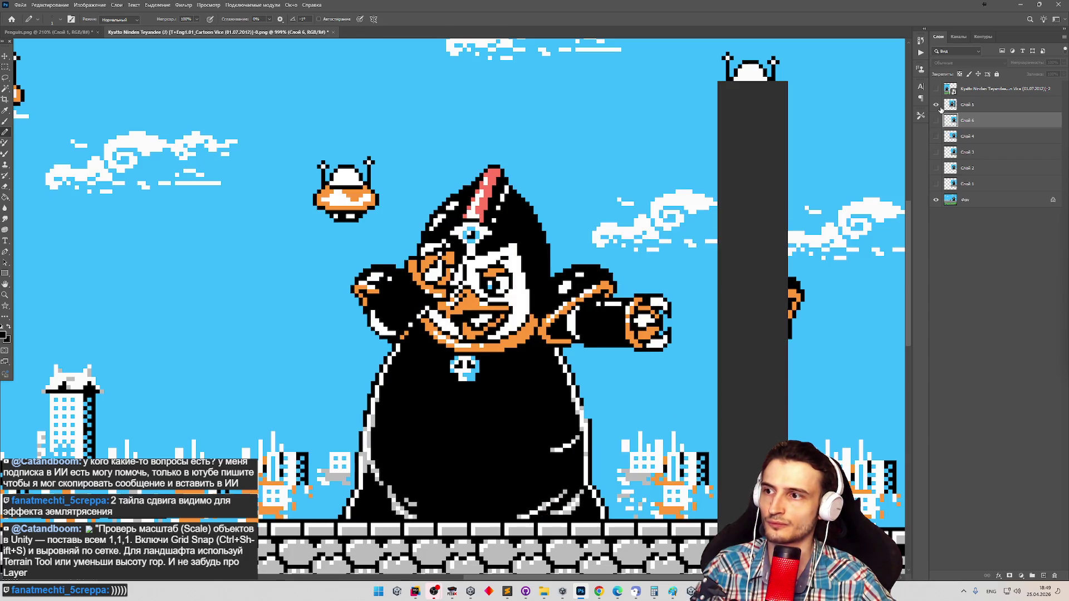
left_click(936, 105)
key("ctrl+v")
Align the pasted penguin over the reference boss at reduced opacity, then restore full opacity.
key("v")
mouse_move(489, 255)
left_mouse_down()
mouse_move(452, 269)
mouse_move(536, 281)
mouse_move(691, 334)
left_mouse_up()
key("4")
key("1")
left_click_drag(1063, 62, 1065, 74)
Toggle Слой 7 on and off to compare with the reference, leaving it visible, then minimize Photoshop.
left_click(937, 121)
left_click(937, 121)
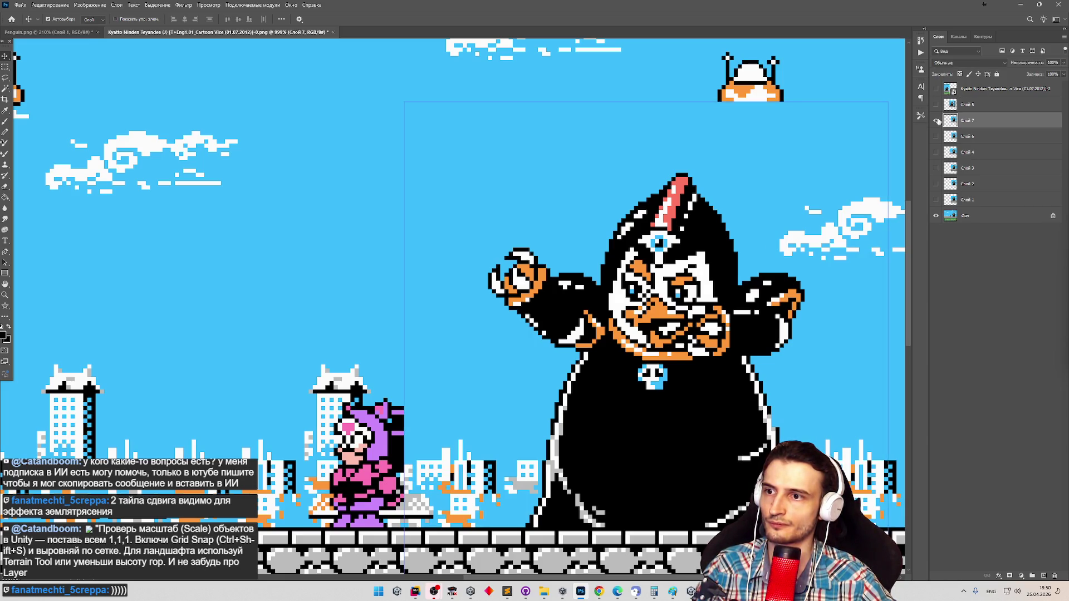
left_click(937, 121)
left_click(936, 120)
left_click(937, 121)
left_click(937, 121)
left_click(937, 121)
left_click(937, 120)
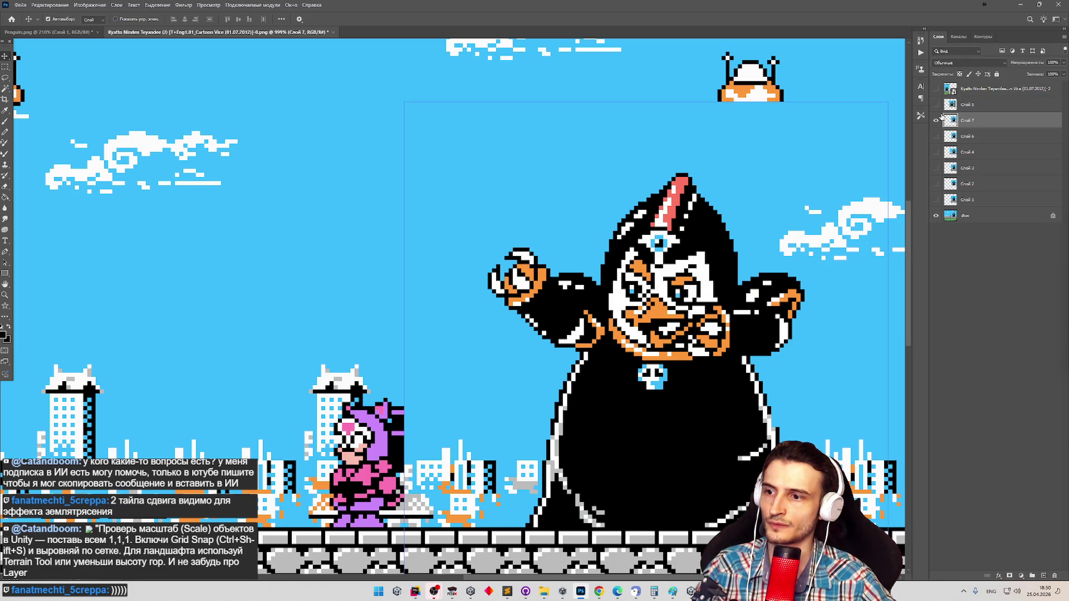
left_click(1021, 7)
Exit play mode after the scene save is refused during play.
key("ctrl+s")
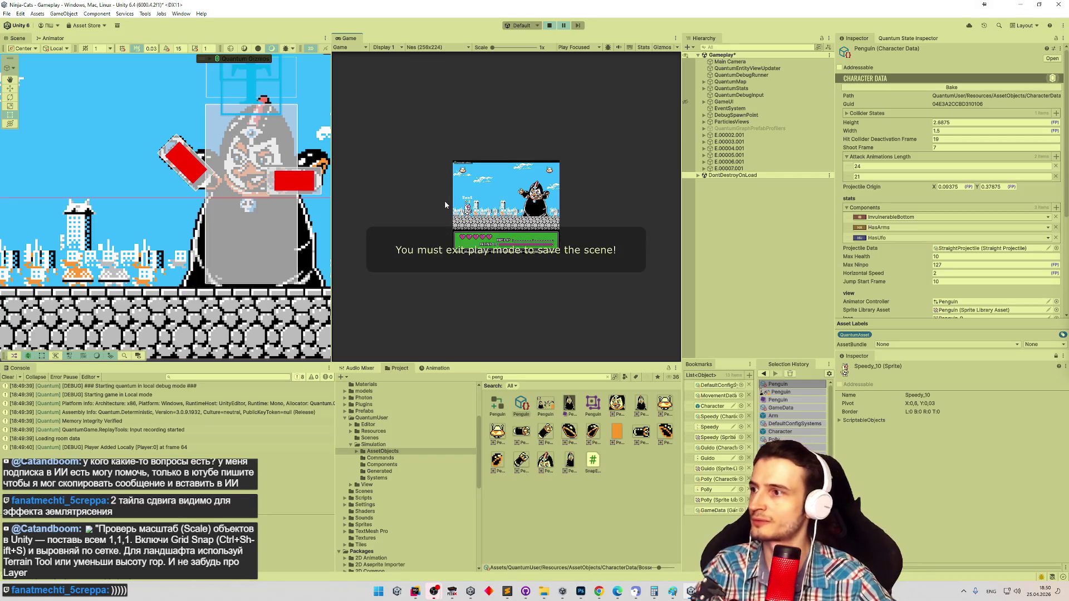
key("ctrl+p")
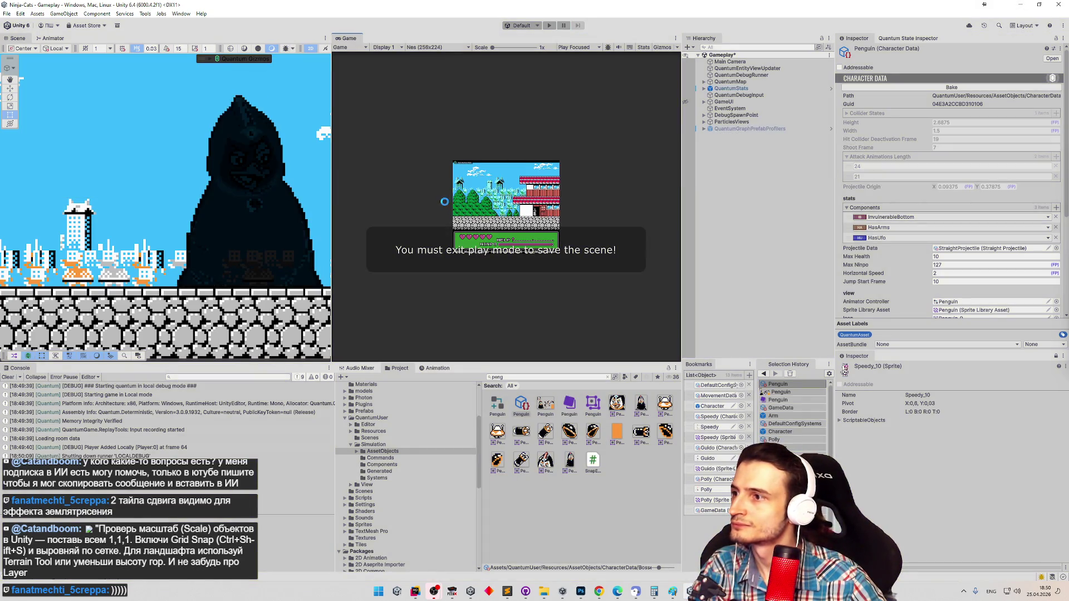
key("ctrl+p")
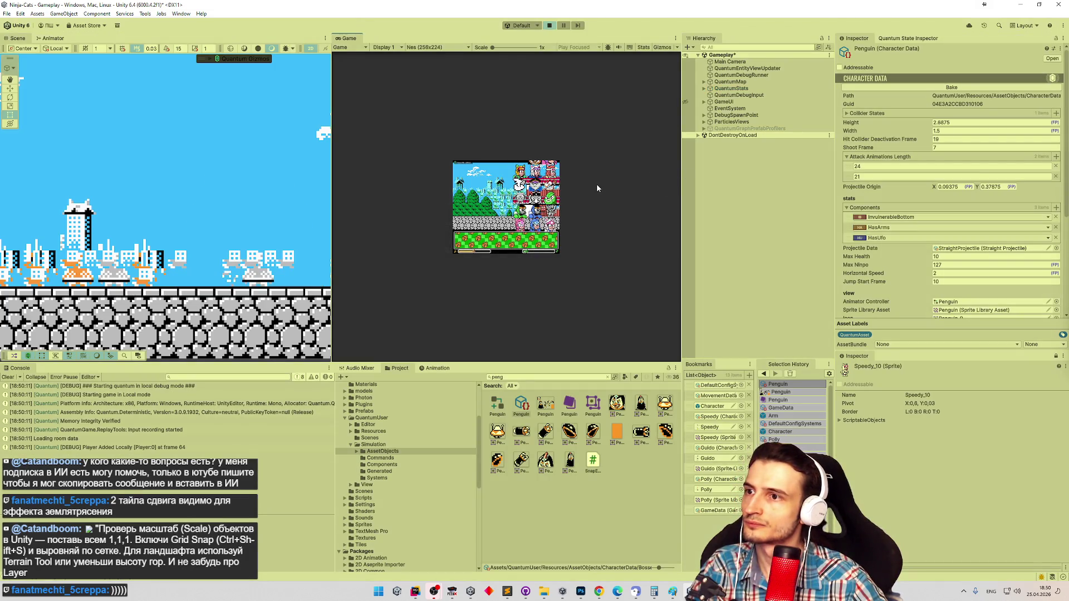
key("ctrl+p")
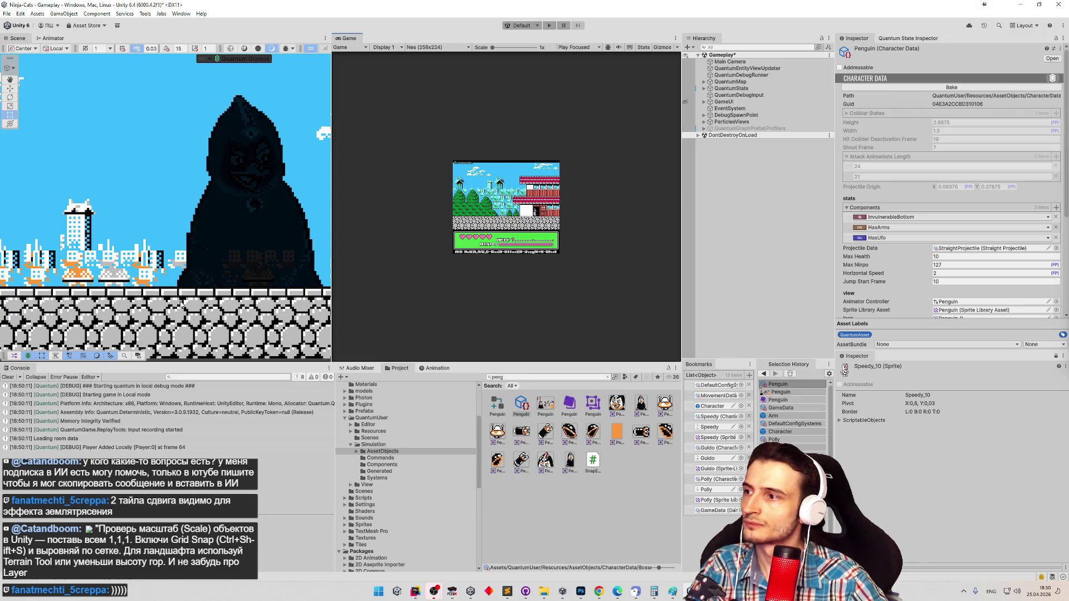
Clear the Console, save the Gameplay scene, widen the Scene view and select the Penguin spawner tile.
left_click(8, 377)
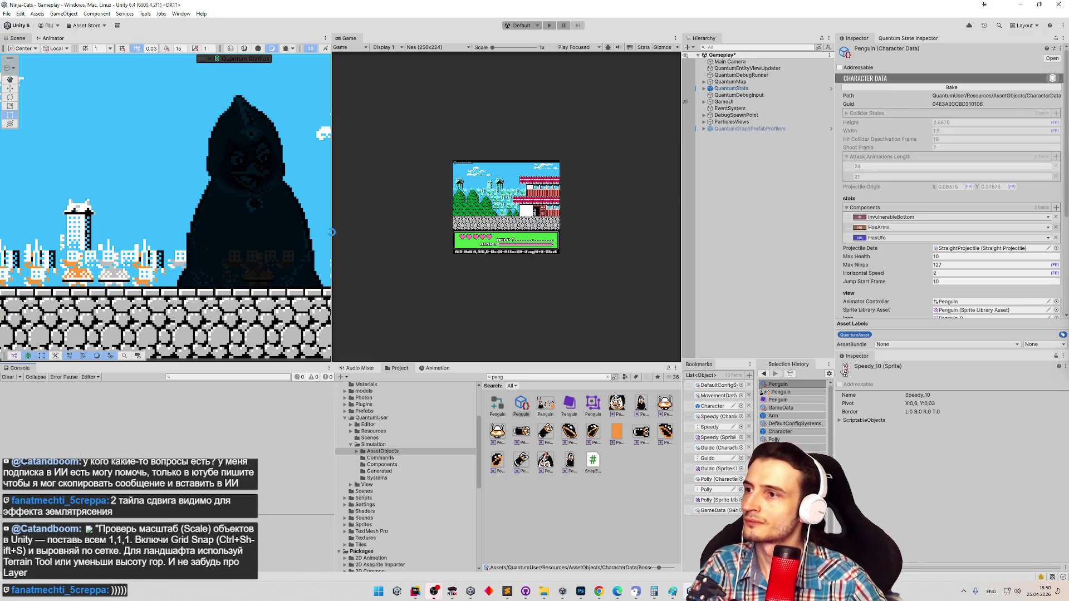
key("ctrl+s")
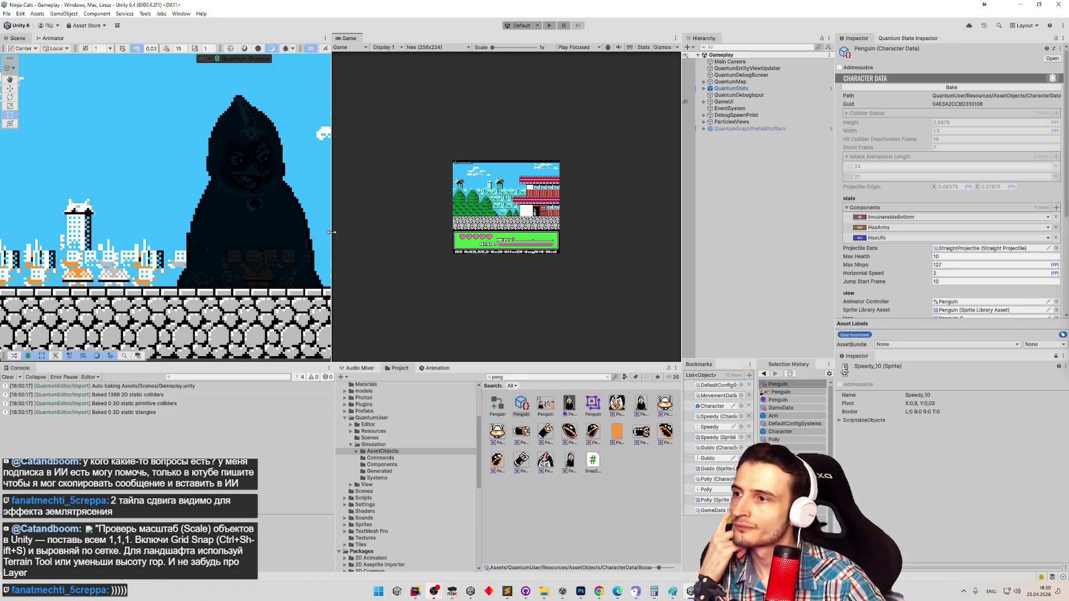
left_click_drag(331, 232, 381, 232)
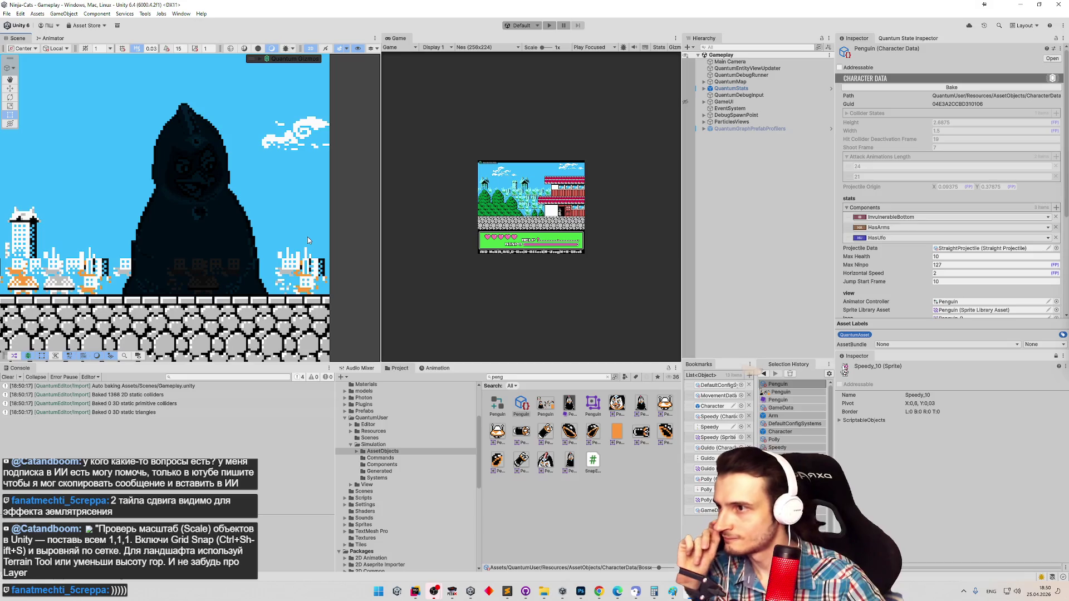
left_click(569, 403)
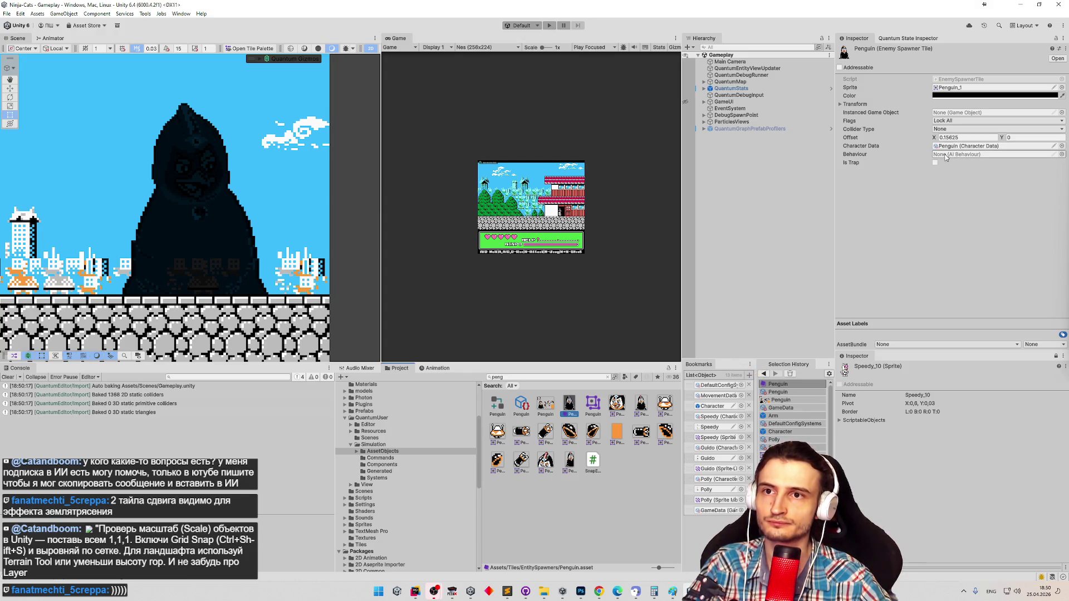
Set the spawner tile's transform M00 to -1, then back to 1, leaving it unmirrored.
left_click(851, 105)
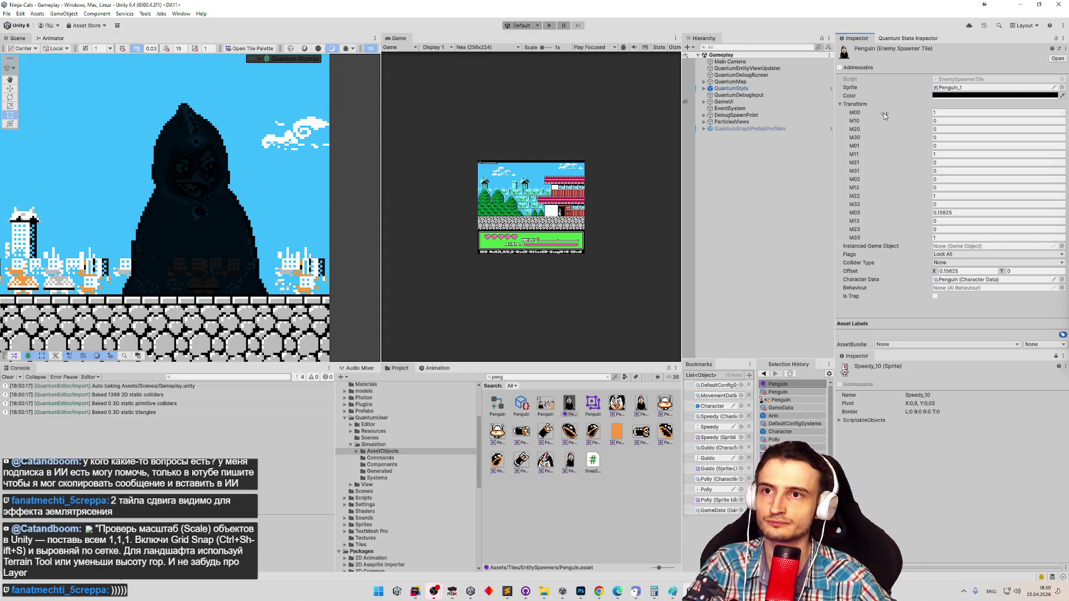
mouse_move(884, 115)
left_mouse_down()
mouse_move(860, 115)
mouse_move(871, 115)
left_mouse_up()
left_click(959, 113)
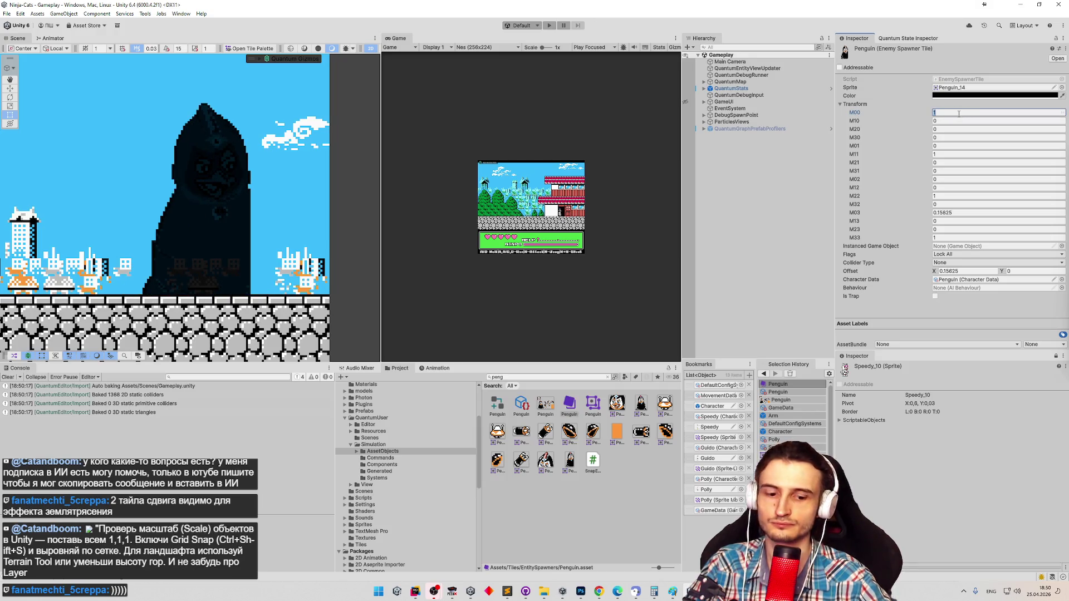
type("-1")
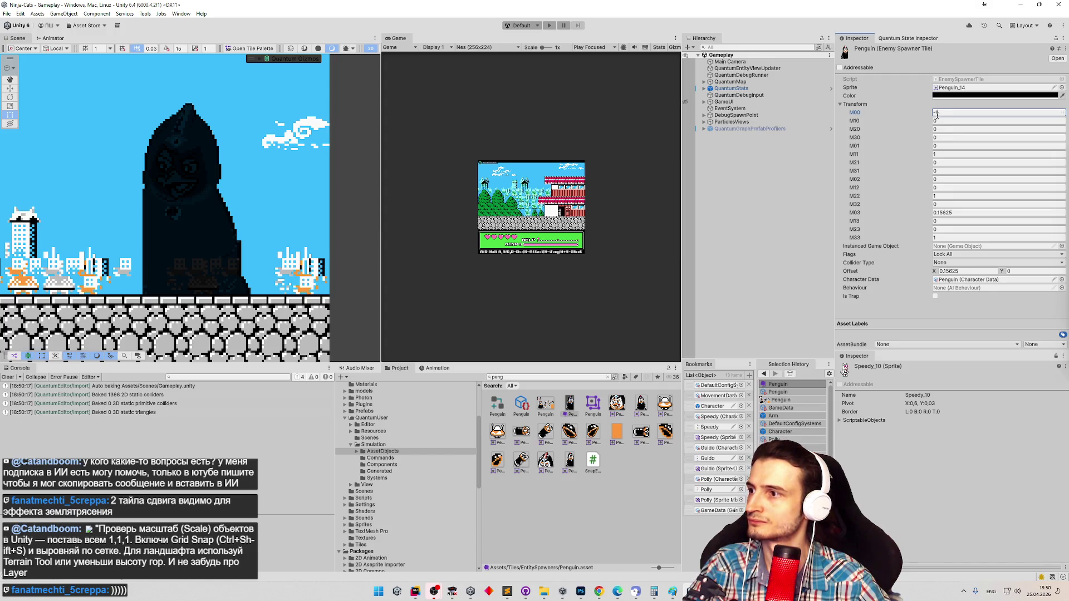
type("1")
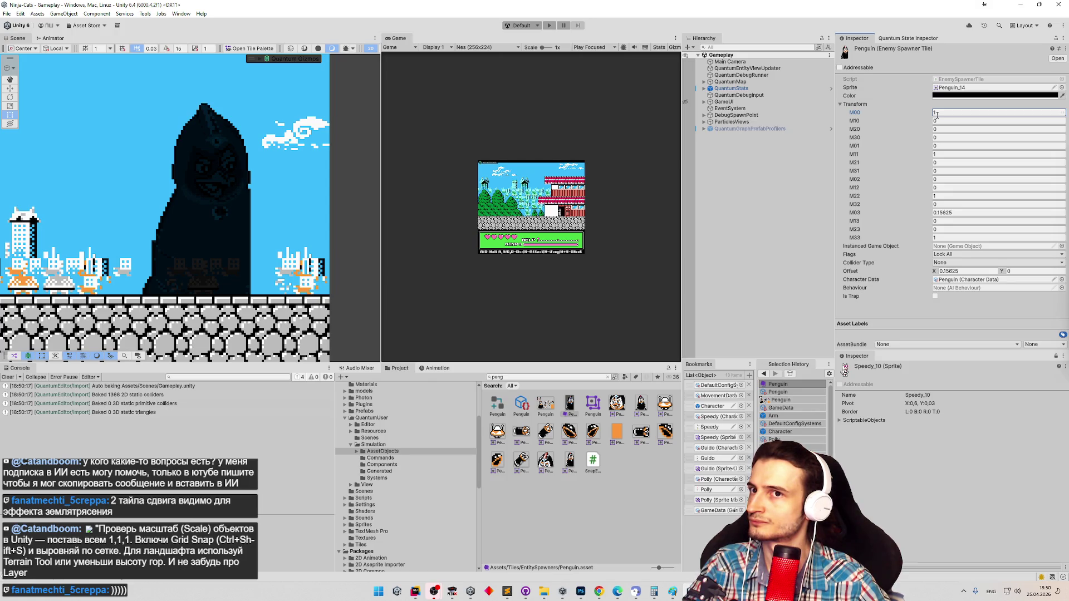
Locate the tile's Penguin_14 sprite and open then close the sprite picker unchanged.
left_click(959, 88)
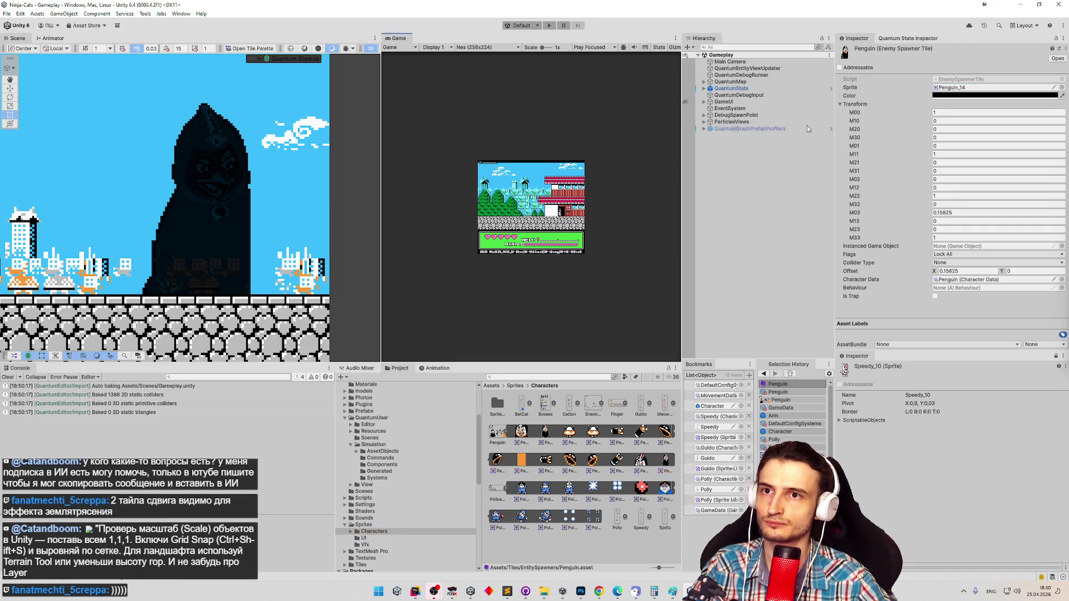
left_click(1061, 87)
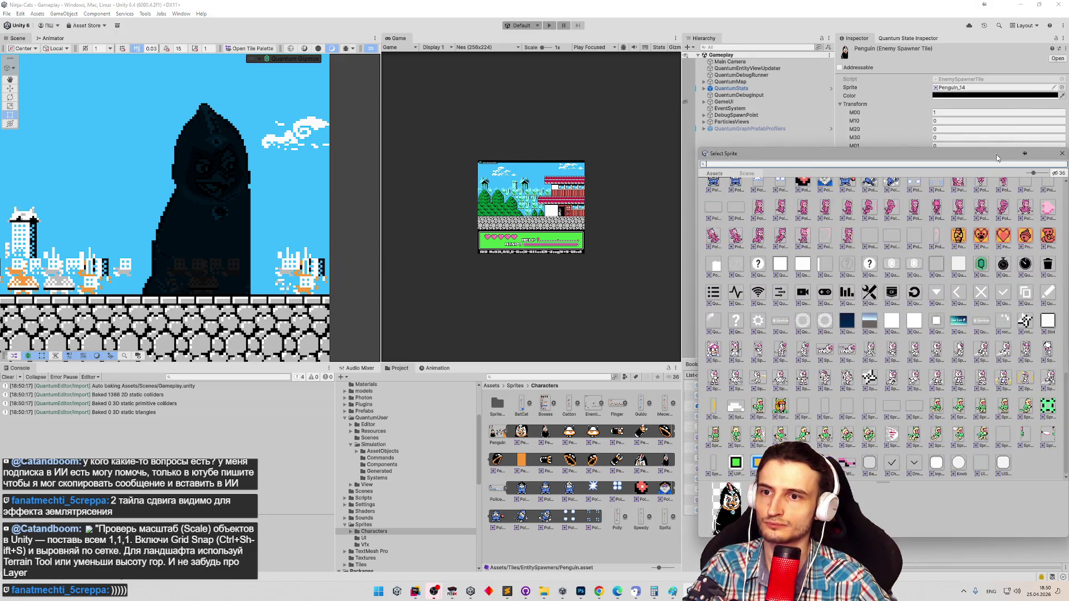
left_click(1061, 153)
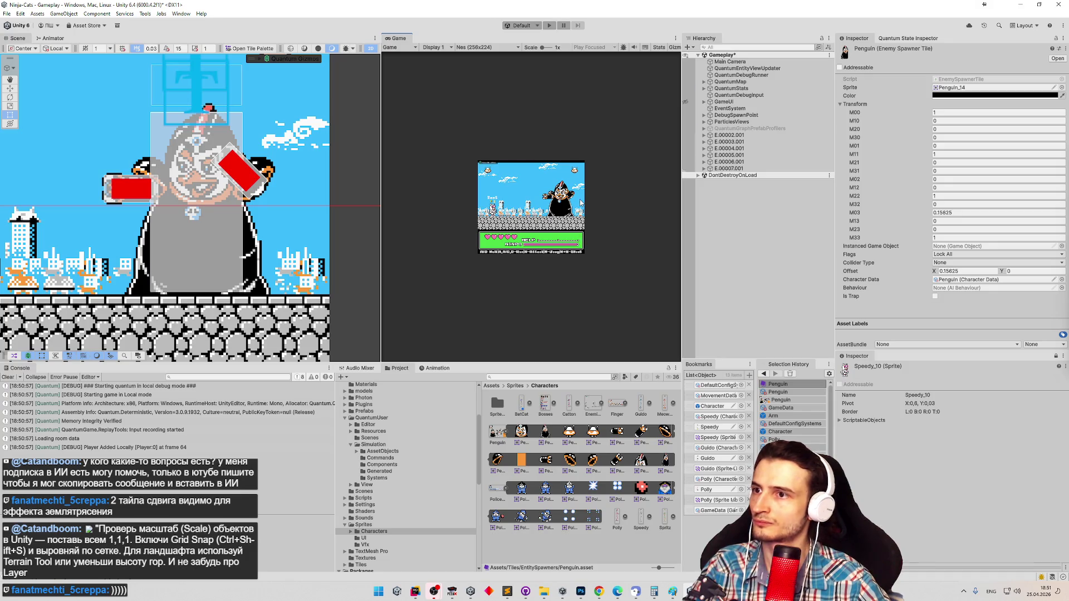
key("ctrl+p")
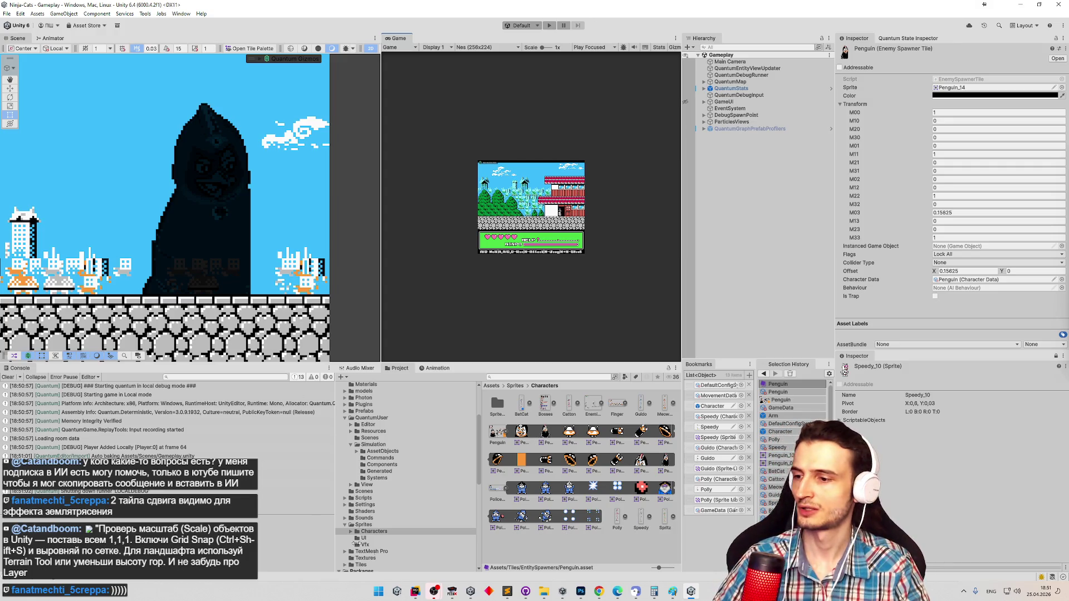
left_click(507, 591)
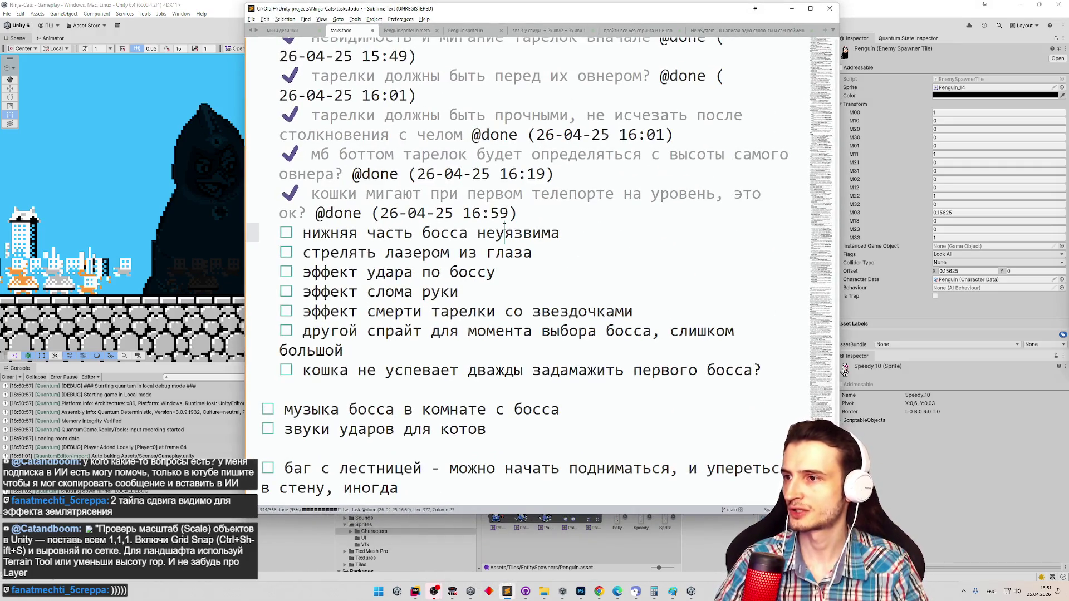
key("ctrl+d")
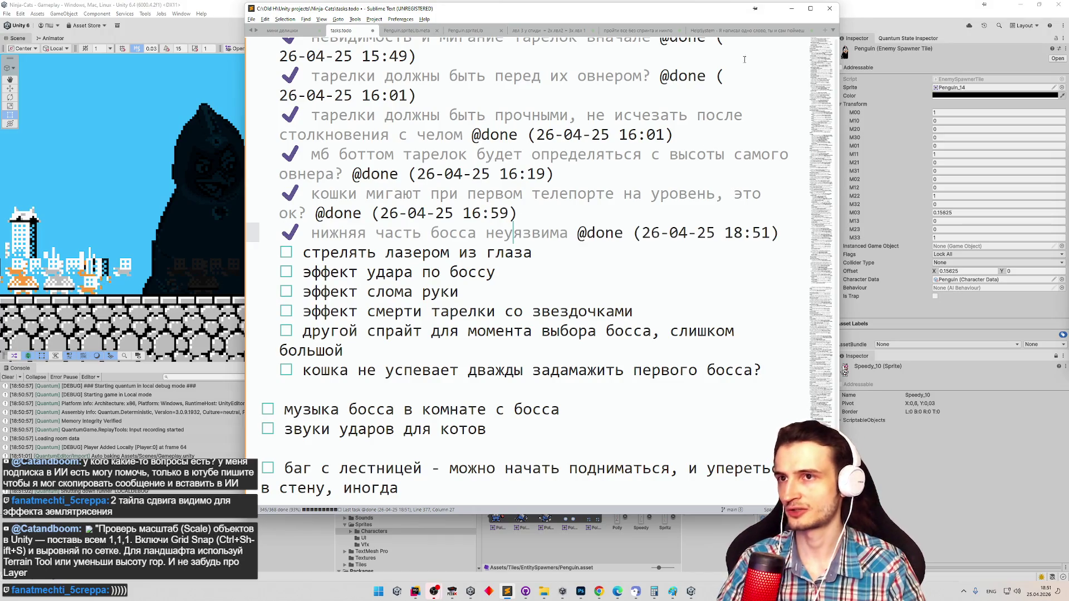
left_click(791, 8)
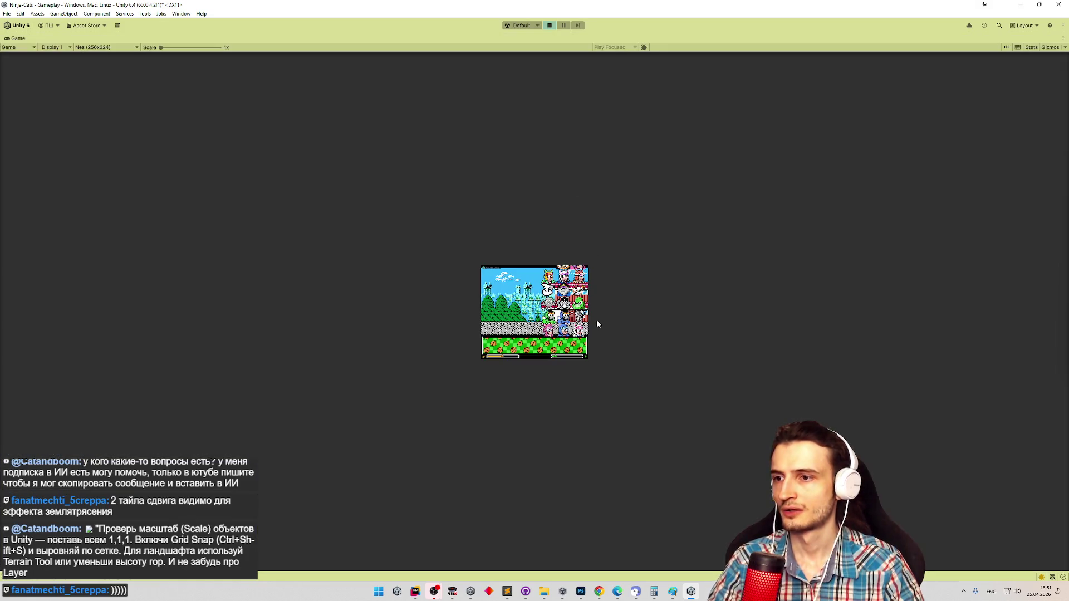
Zoom the Game view, then walk the cat right and jump toward the Penguin boss.
scroll(425, 235, "up", 5)
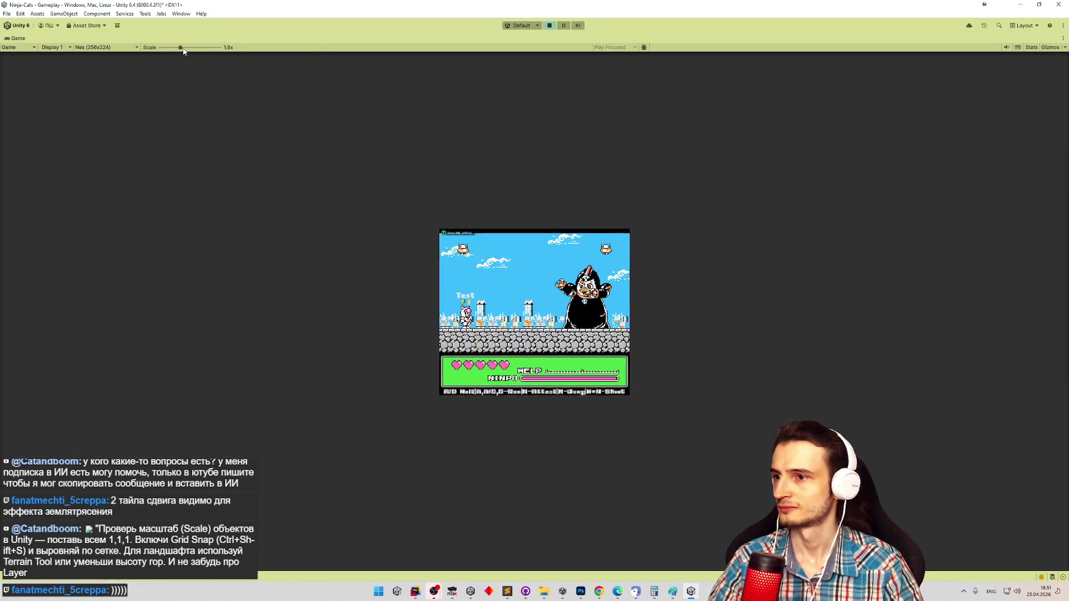
key("d")
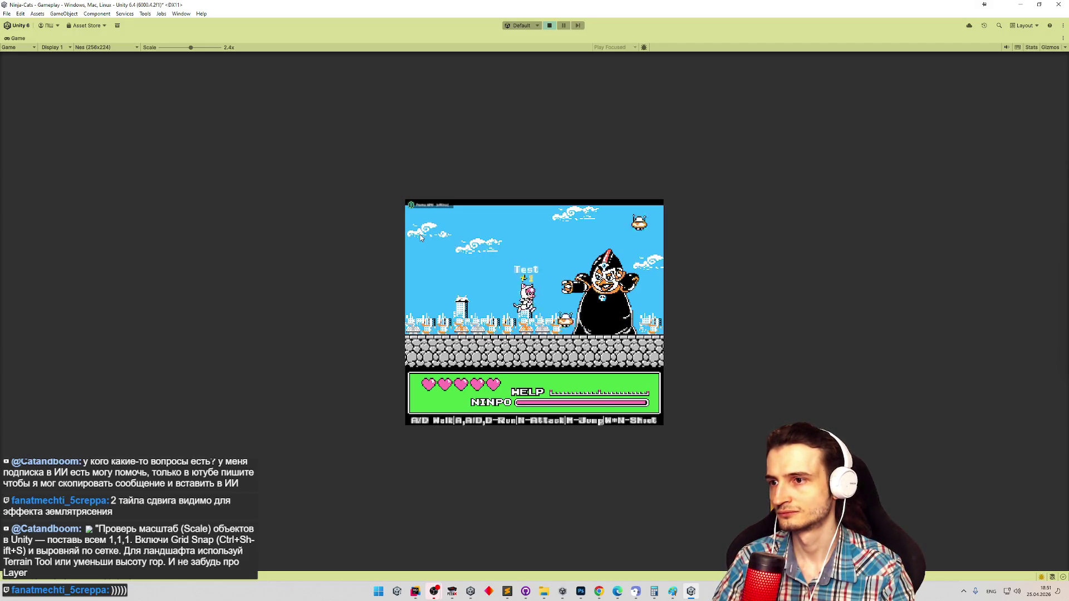
key("m")
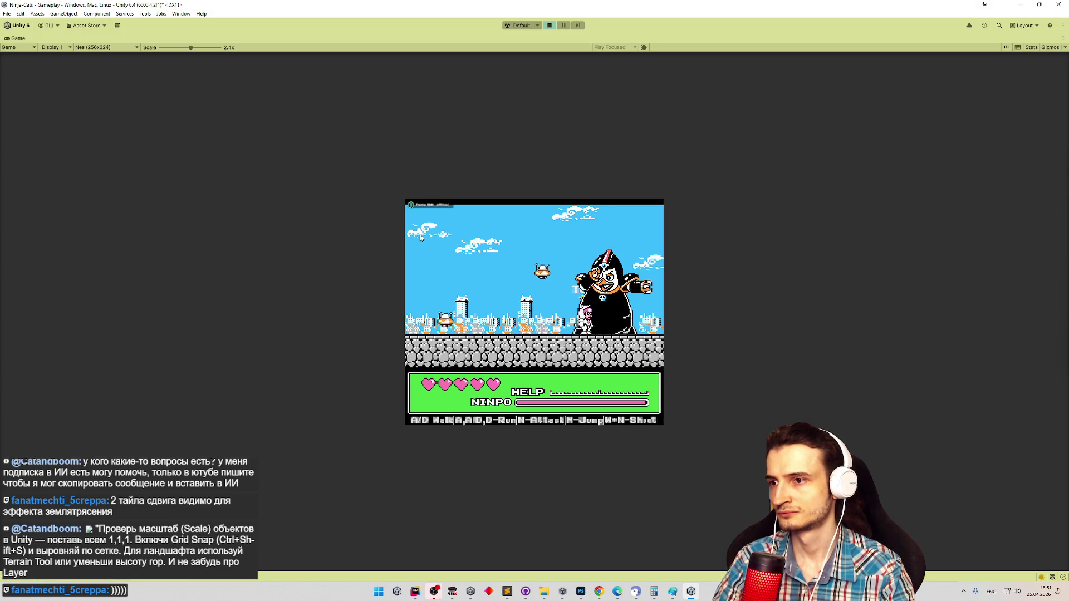